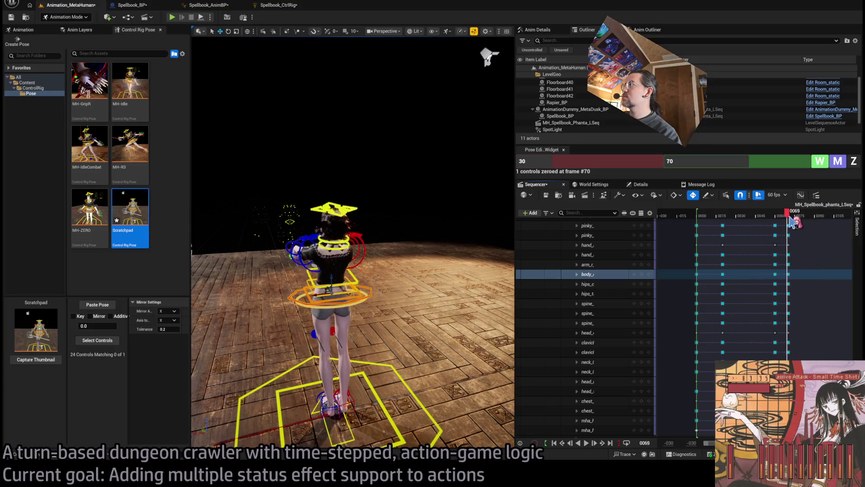
# At frame 81, shift the body control left and lower the hips so the knees bend.
pyautogui.scroll(5, 385, 316)
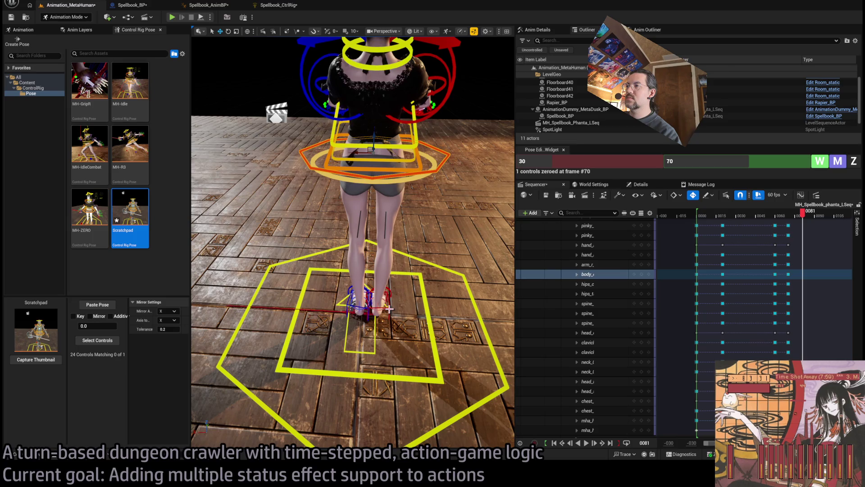
pyautogui.click(379, 302)
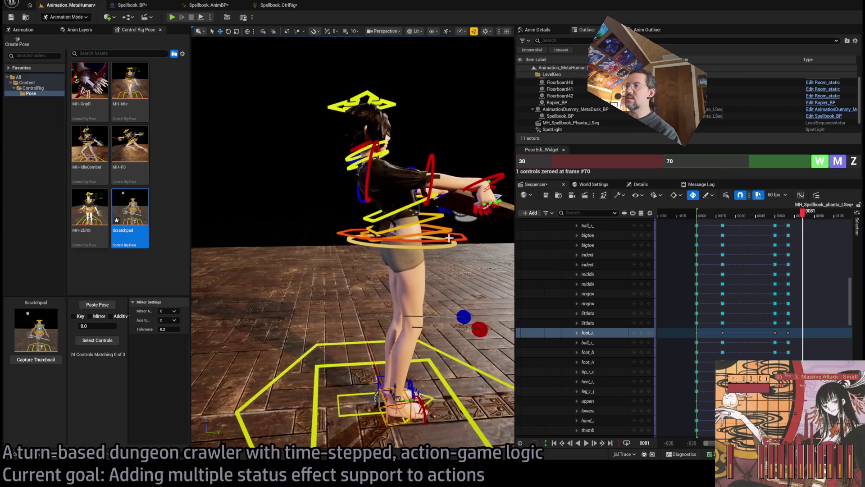
pyautogui.click(384, 242)
pyautogui.moveTo(403, 232); pyautogui.dragTo(392, 232)
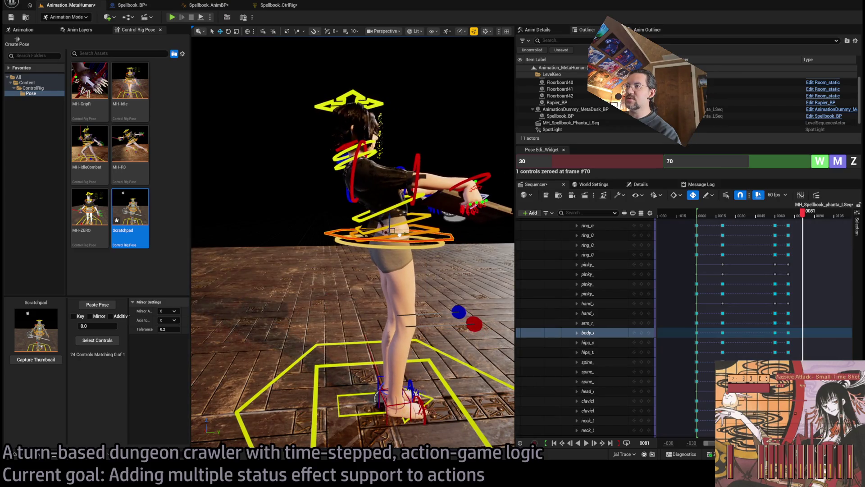
pyautogui.click(396, 401)
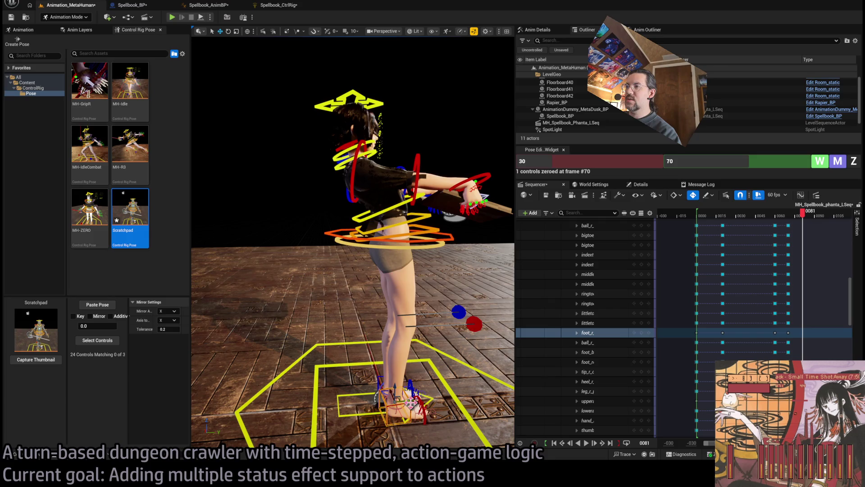
pyautogui.click(386, 232)
pyautogui.moveTo(386, 232); pyautogui.dragTo(386, 227)
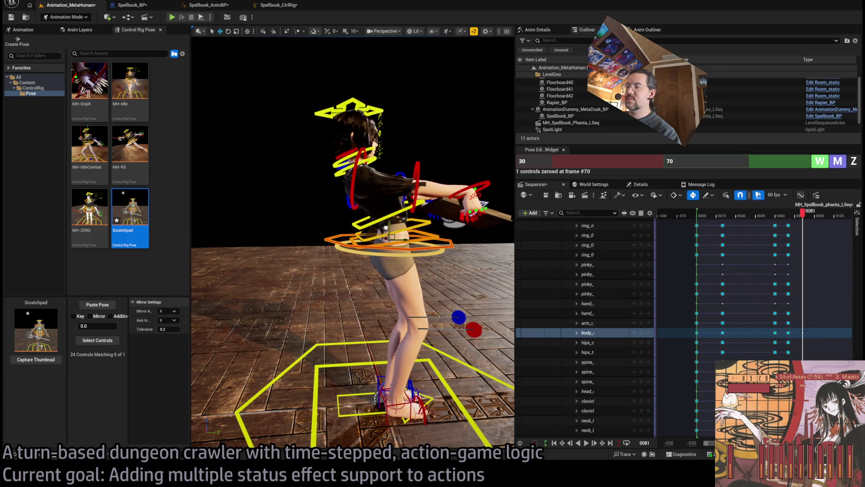
# Step the right foot forward and left, rotate it, and raise its IK control to bend the leg.
pyautogui.click(411, 403)
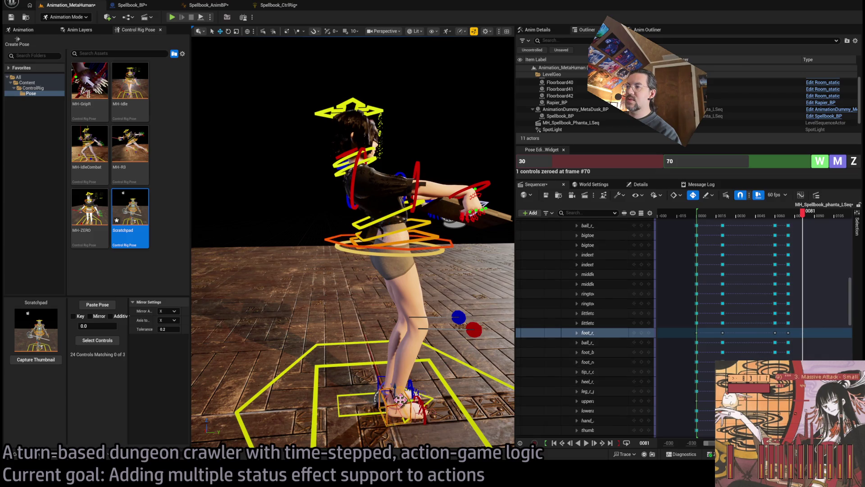
pyautogui.moveTo(398, 398)
pyautogui.mouseDown()
pyautogui.moveTo(333, 387)
pyautogui.moveTo(343, 414)
pyautogui.moveTo(302, 413)
pyautogui.moveTo(302, 392)
pyautogui.mouseUp()
pyautogui.click(331, 404)
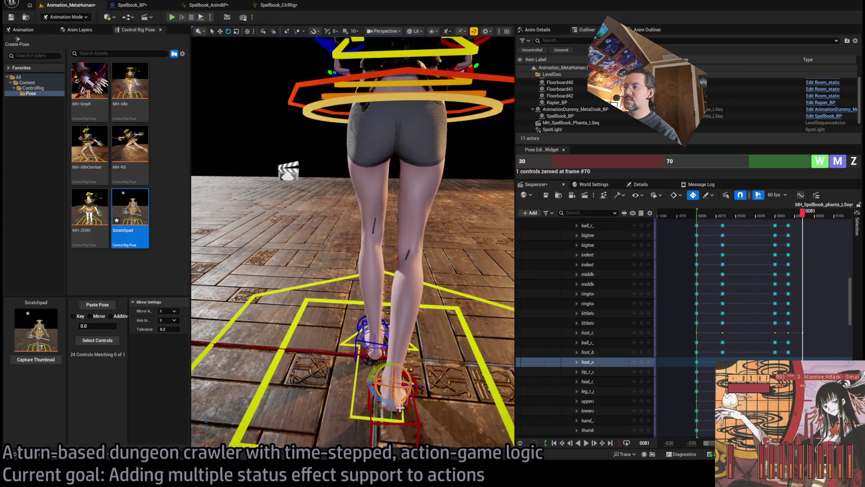
pyautogui.click(398, 436)
pyautogui.moveTo(376, 429)
pyautogui.mouseDown()
pyautogui.moveTo(366, 406)
pyautogui.moveTo(374, 409)
pyautogui.mouseUp()
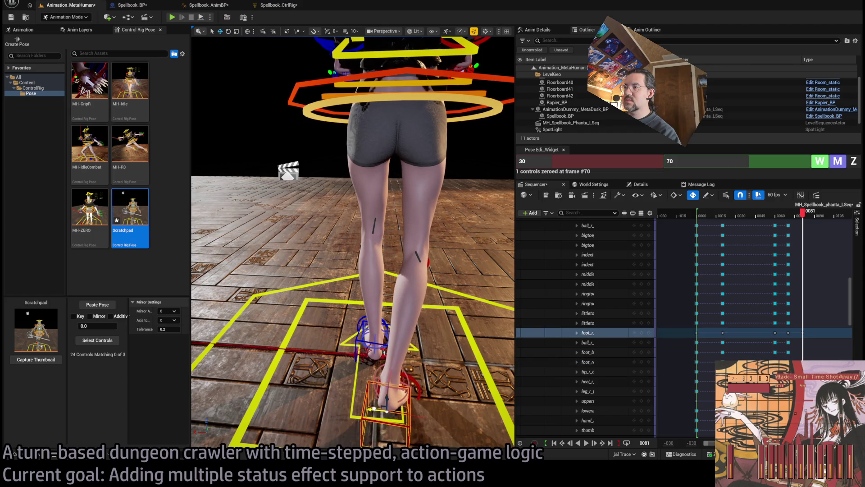
pyautogui.moveTo(271, 157)
pyautogui.mouseDown()
pyautogui.moveTo(311, 160)
pyautogui.moveTo(270, 157)
pyautogui.moveTo(280, 163)
pyautogui.mouseUp()
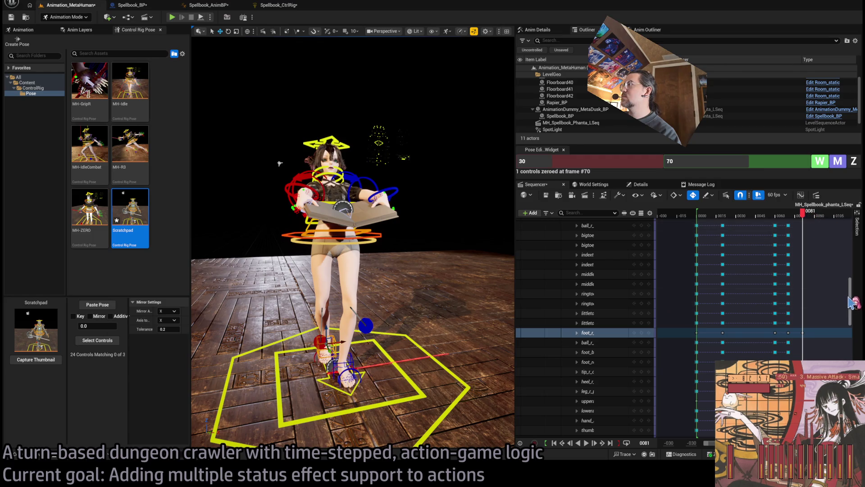
# Scrub through the attack's final frames from frame 79 to review the ending pose.
pyautogui.moveTo(851, 293); pyautogui.dragTo(850, 232)
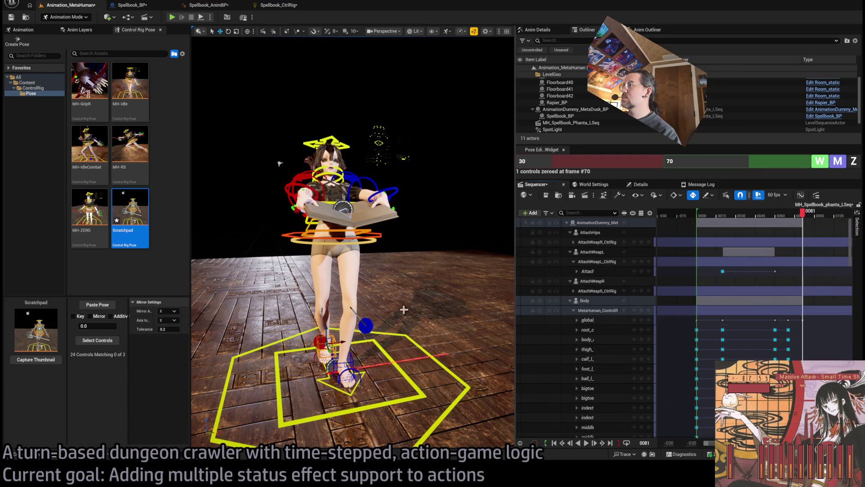
pyautogui.moveTo(315, 271); pyautogui.dragTo(374, 271)
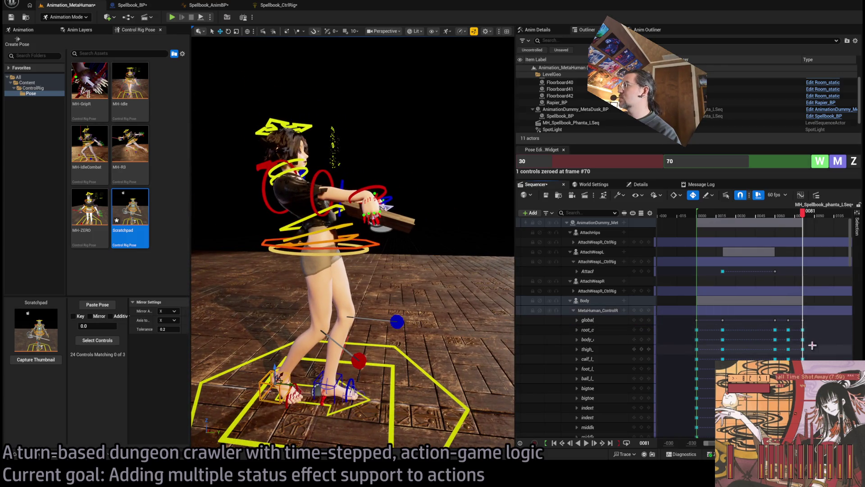
pyautogui.click(802, 214)
pyautogui.moveTo(802, 217)
pyautogui.mouseDown()
pyautogui.moveTo(780, 218)
pyautogui.moveTo(807, 225)
pyautogui.mouseUp()
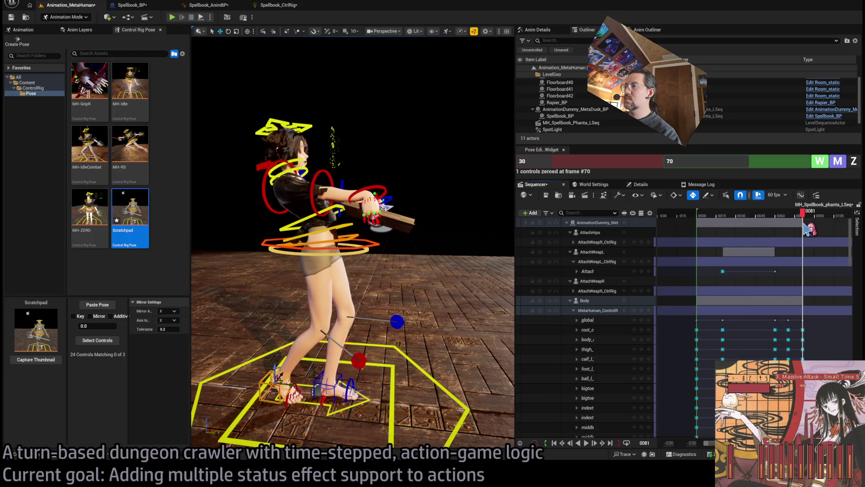
# Rotate and tilt the torso and hips with the body control, then replay from frame 27.
pyautogui.click(377, 254)
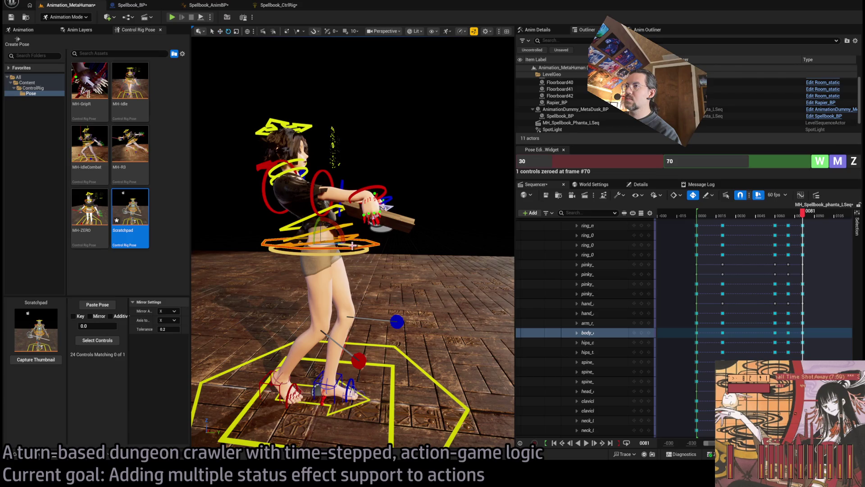
pyautogui.moveTo(343, 242); pyautogui.dragTo(342, 242)
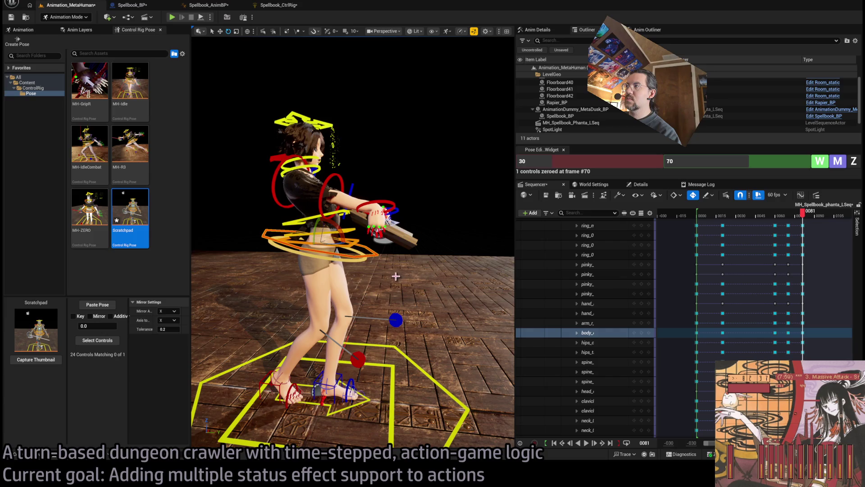
pyautogui.moveTo(803, 212); pyautogui.dragTo(696, 226)
pyautogui.press('space')
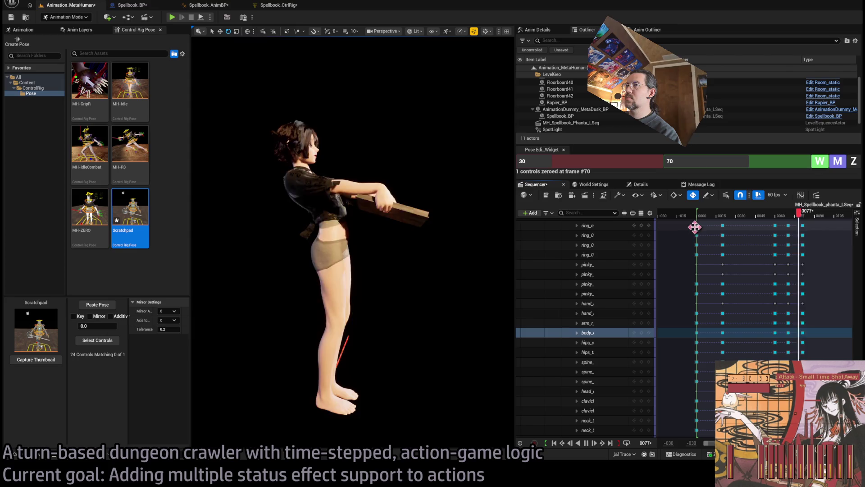
# With MetaHuman_ControlRig collapsed, move its frame-60 body key earlier and play it back.
pyautogui.press('space')
pyautogui.moveTo(793, 220); pyautogui.dragTo(781, 223)
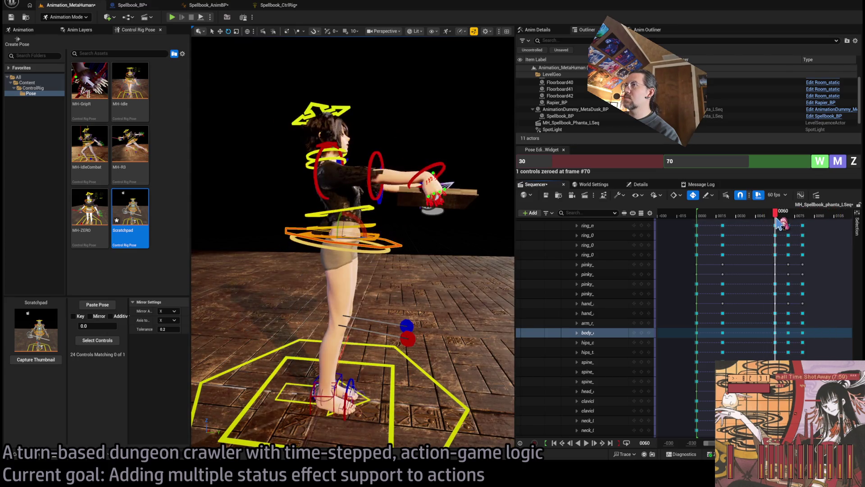
pyautogui.scroll(10, 662, 315)
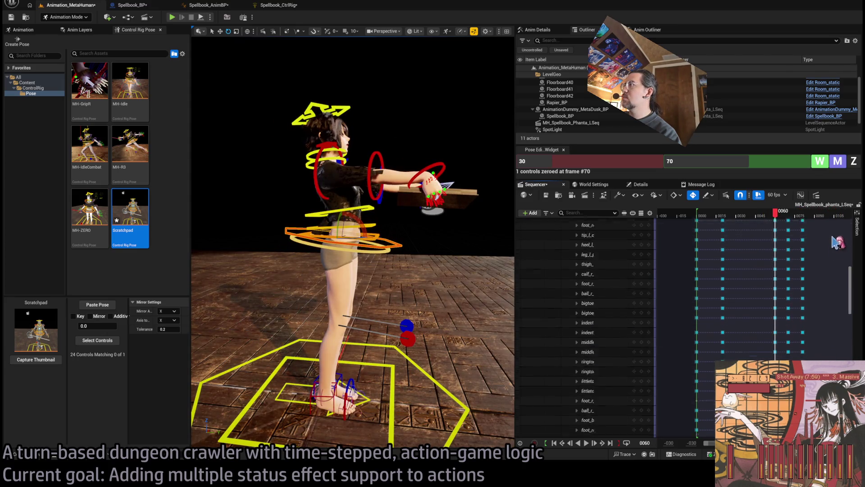
pyautogui.click(574, 311)
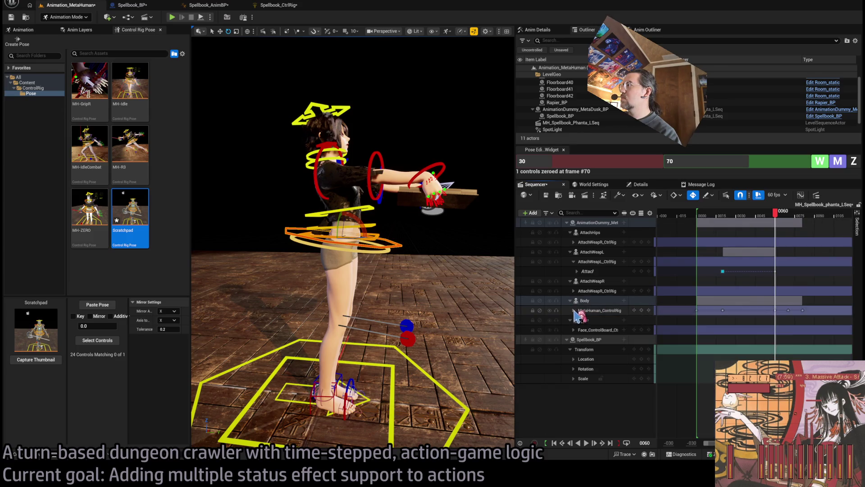
pyautogui.moveTo(775, 309); pyautogui.dragTo(761, 316)
pyautogui.press('space')
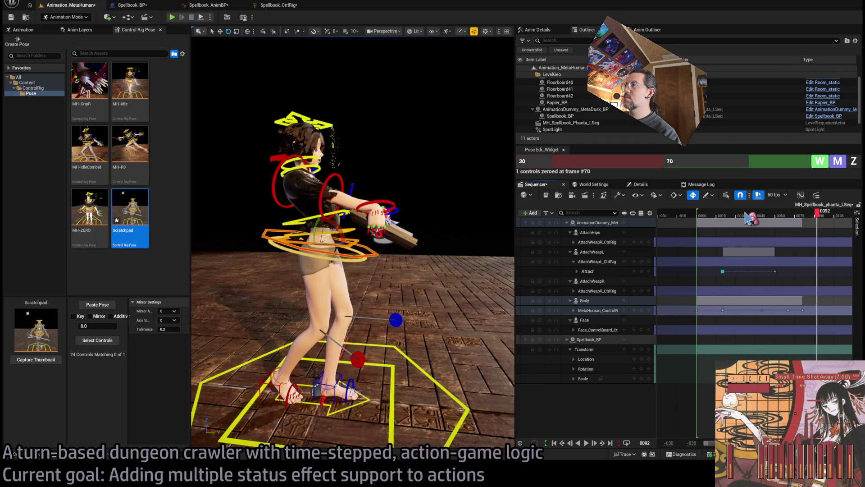
# Move the spellbook Attach track key from frame 60 to frame 50 and play back.
pyautogui.moveTo(751, 219); pyautogui.dragTo(769, 222)
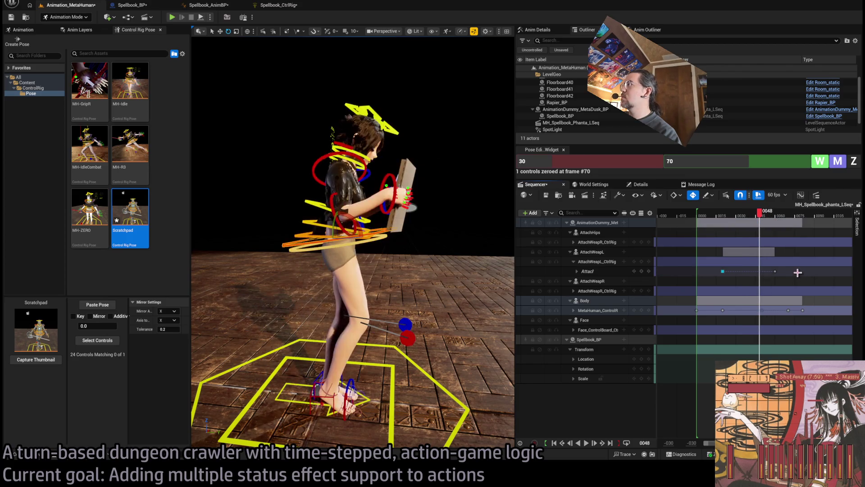
pyautogui.moveTo(773, 270); pyautogui.dragTo(762, 288)
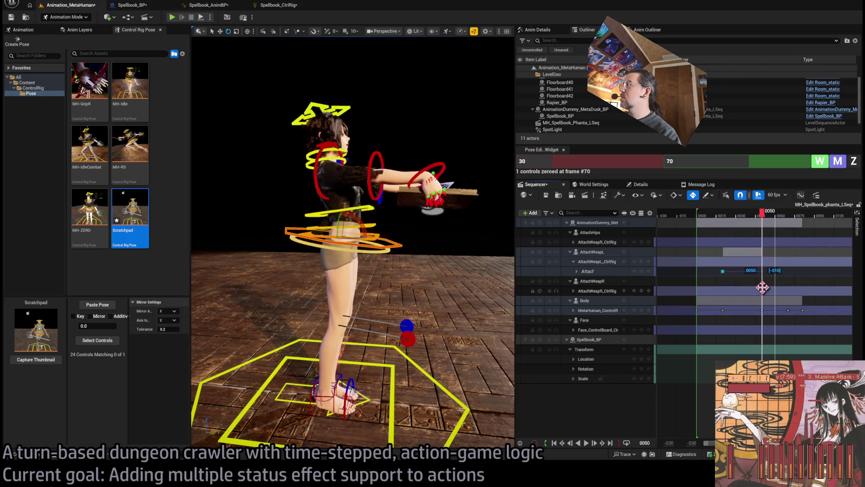
pyautogui.moveTo(759, 215); pyautogui.dragTo(730, 220)
pyautogui.press('space')
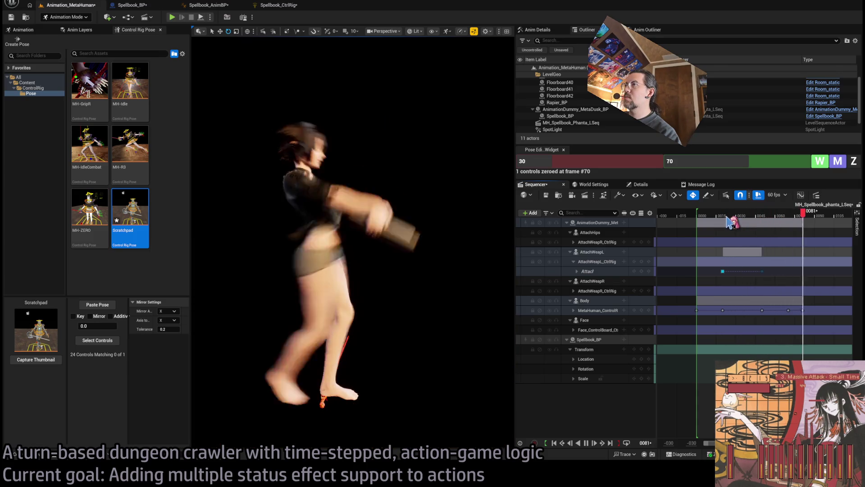
# Replay the attack and scrub frames 66 to 79 to check the new timing.
pyautogui.click(713, 216)
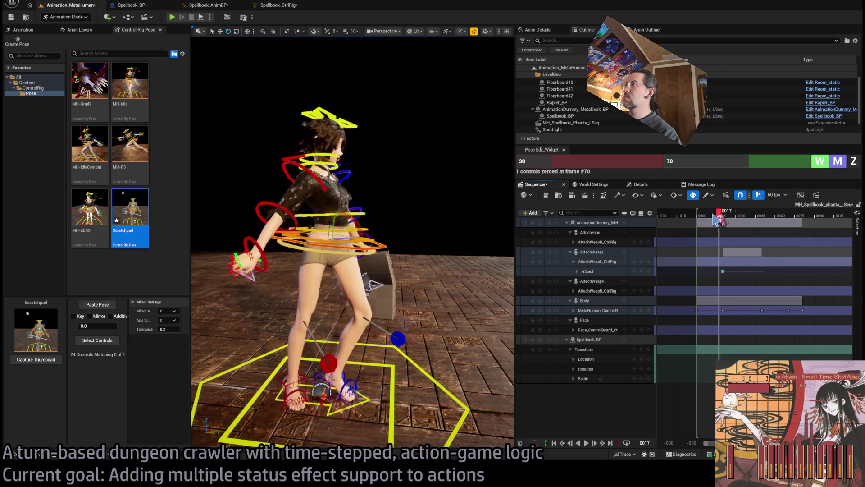
pyautogui.press('space')
pyautogui.press('space')
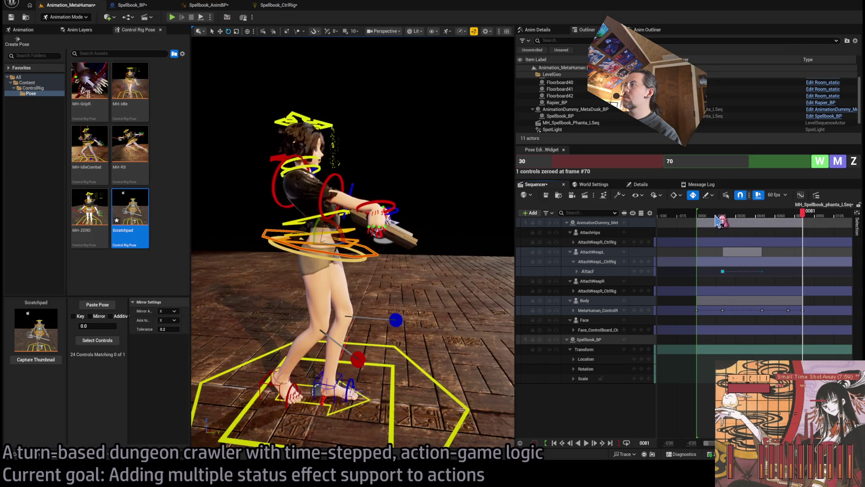
pyautogui.click(784, 216)
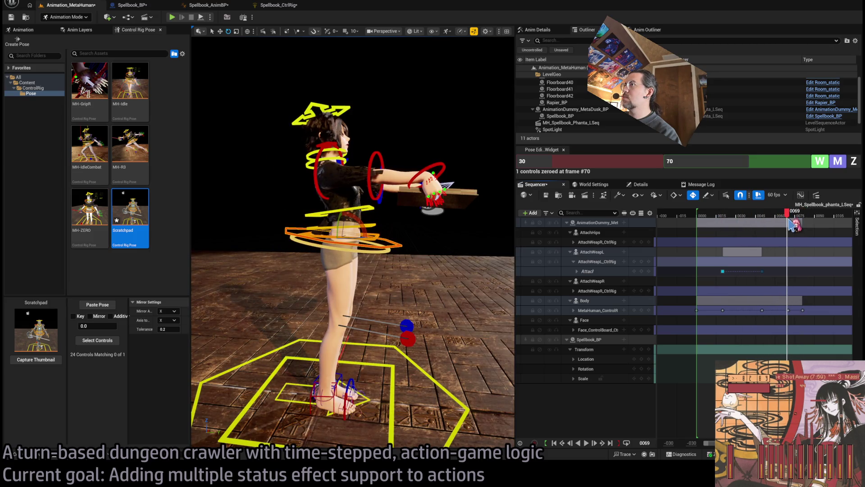
pyautogui.moveTo(789, 220); pyautogui.dragTo(803, 228)
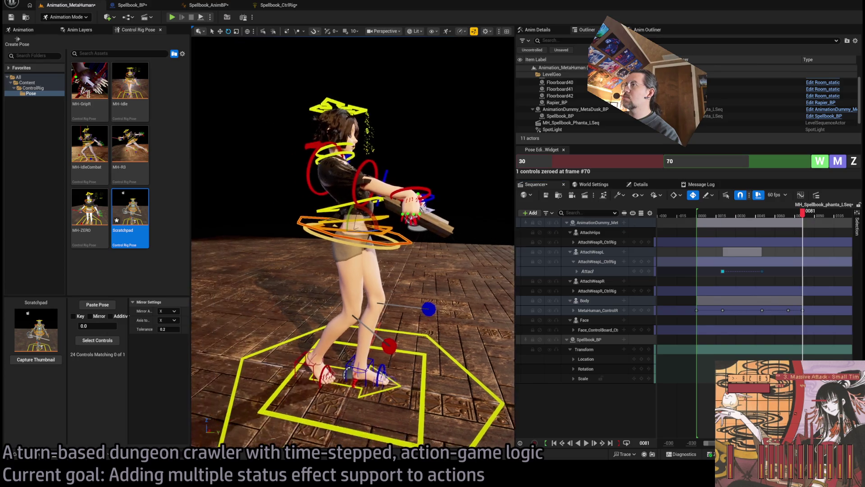
# Frame the view on the hand, select the thumb control row, and scroll down toward the pinky rows.
pyautogui.moveTo(270, 180)
pyautogui.mouseDown()
pyautogui.moveTo(260, 121)
pyautogui.moveTo(199, 87)
pyautogui.mouseUp()
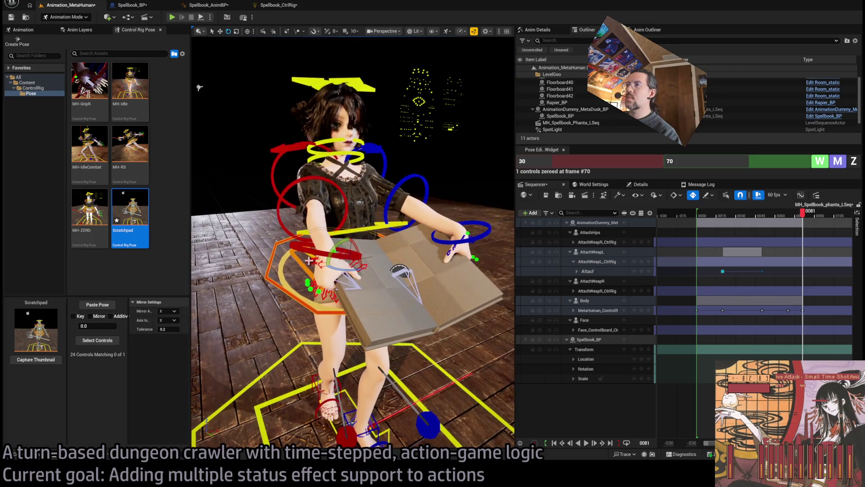
pyautogui.click(355, 295)
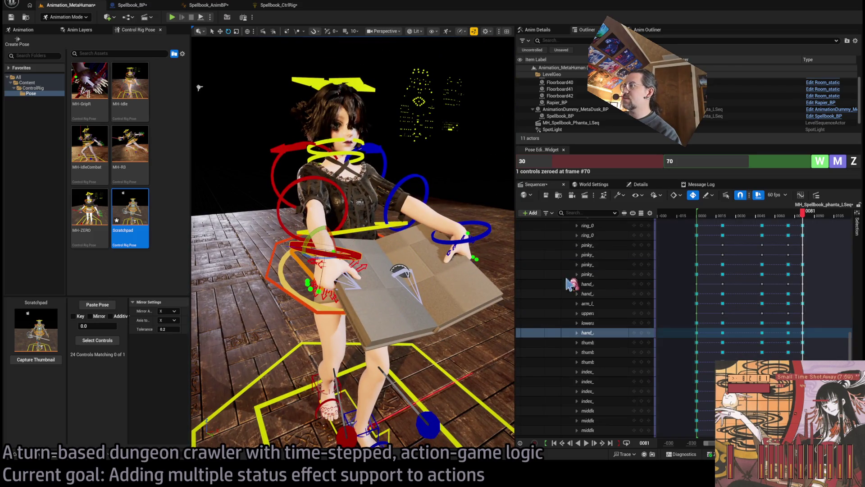
pyautogui.press('f')
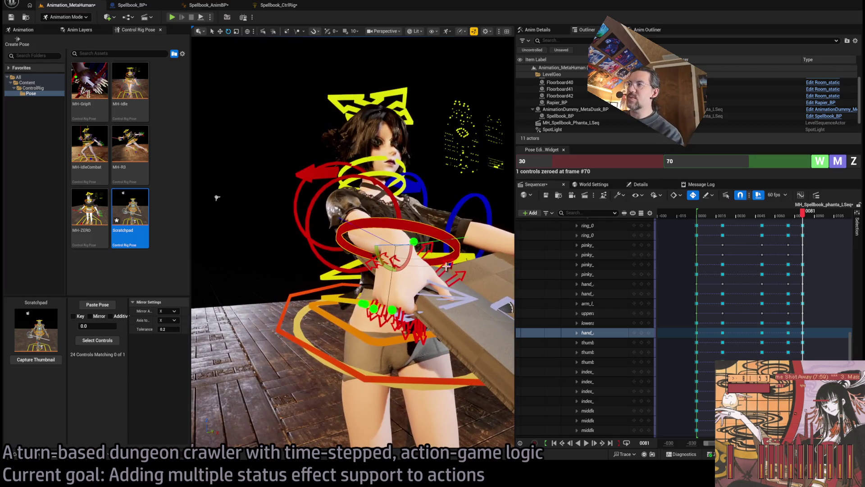
pyautogui.keyDown('ctrl'); pyautogui.click(434, 257); pyautogui.keyUp('ctrl')
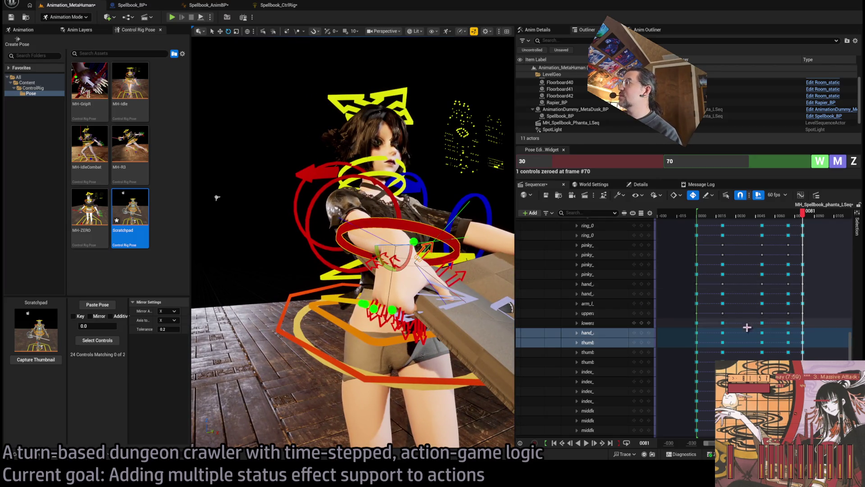
pyautogui.click(590, 342)
pyautogui.scroll(-5, 561, 383)
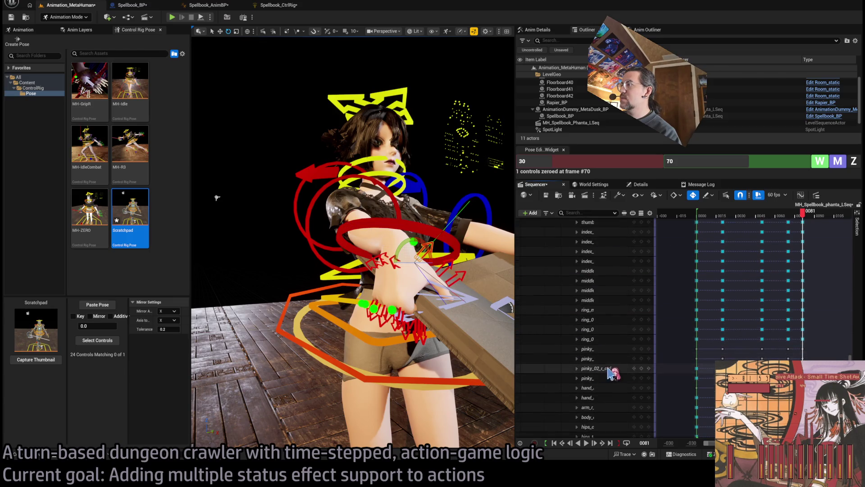
# Zero the selected thumb-to-pinky finger controls at frame 81 in the Pose Editor.
pyautogui.keyDown('shift'); pyautogui.click(611, 378); pyautogui.keyUp('shift')
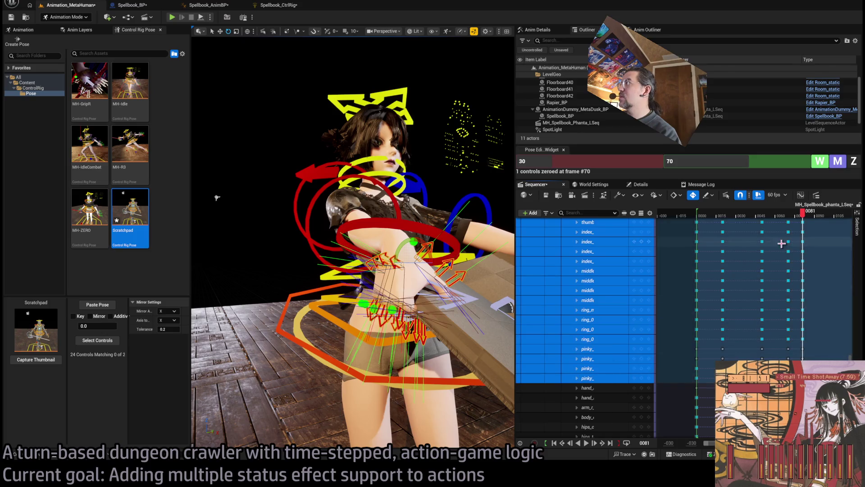
pyautogui.click(734, 164)
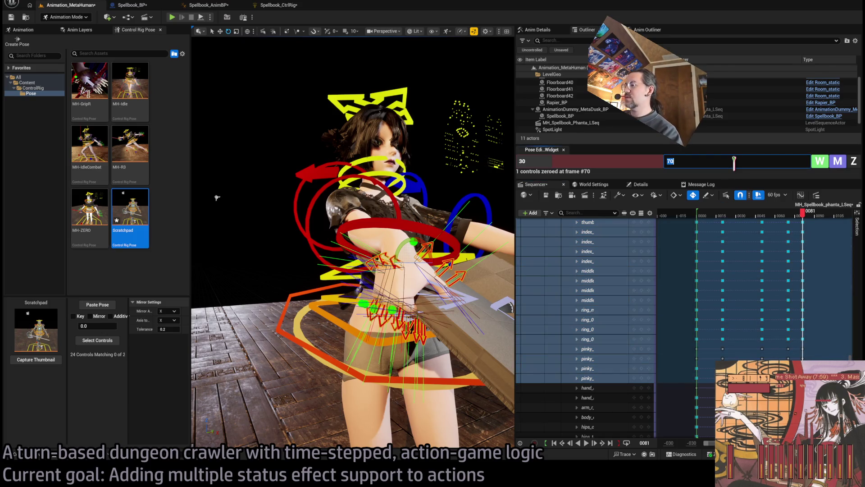
pyautogui.write('81')
pyautogui.click(854, 163)
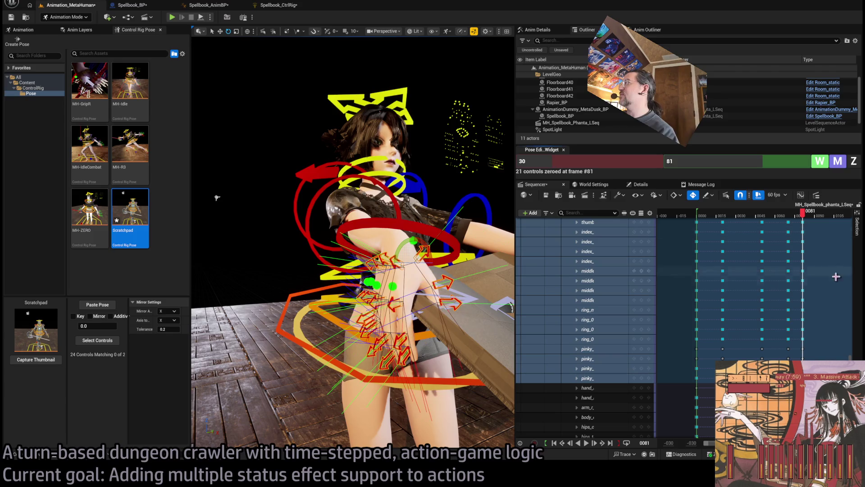
pyautogui.scroll(10, 586, 279)
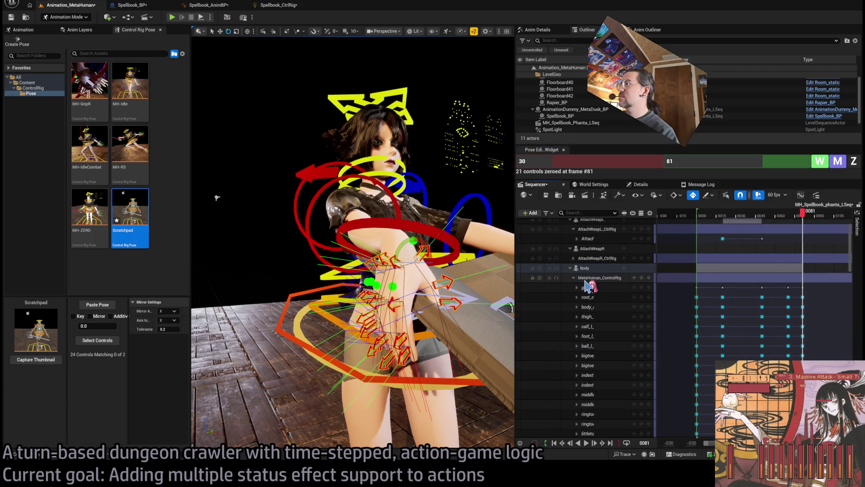
# Collapse the MetaHuman control rig track and drag its last key earlier to frame 79.
pyautogui.click(584, 277)
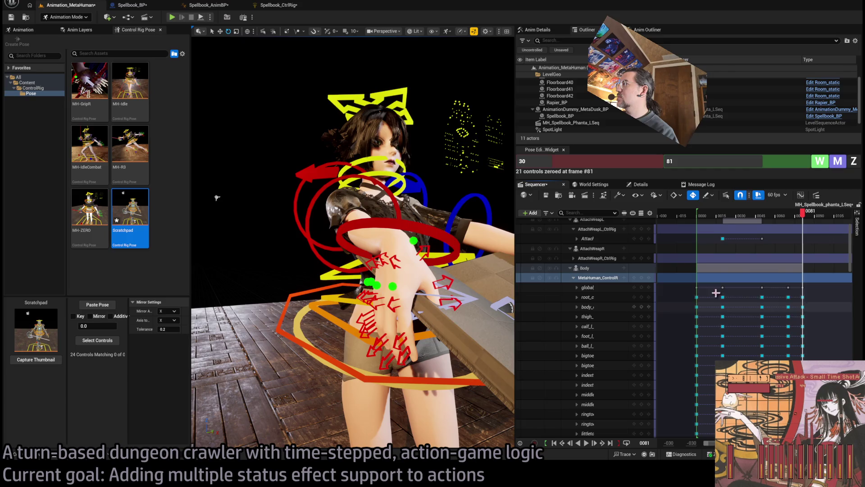
pyautogui.click(573, 277)
pyautogui.moveTo(802, 311); pyautogui.dragTo(800, 323)
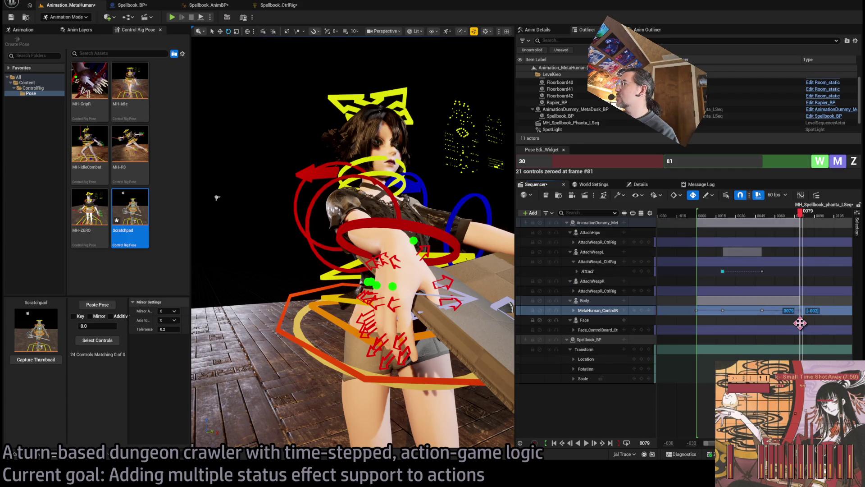
pyautogui.click(574, 310)
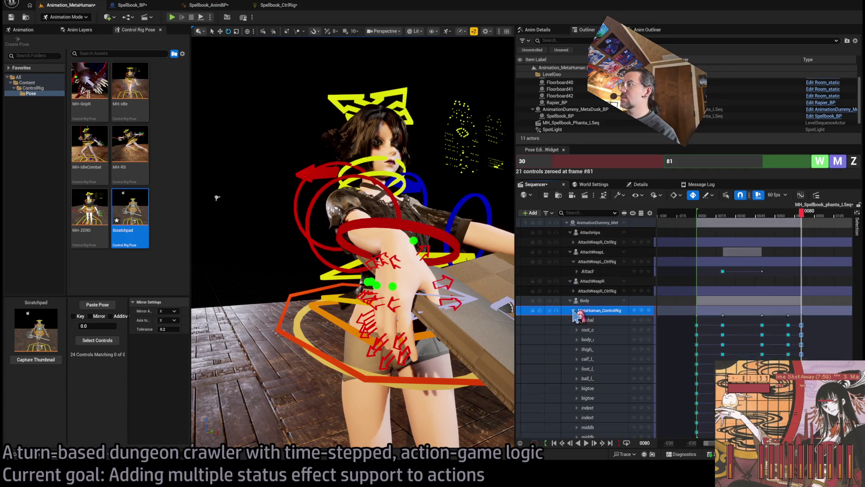
pyautogui.click(805, 218)
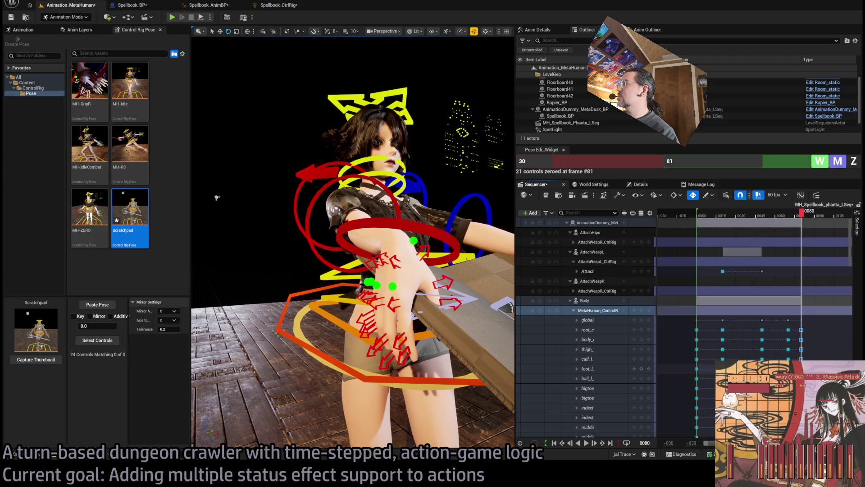
# Rotate the right hand control to tilt the book, then select the hand key at frame 80.
pyautogui.press('f')
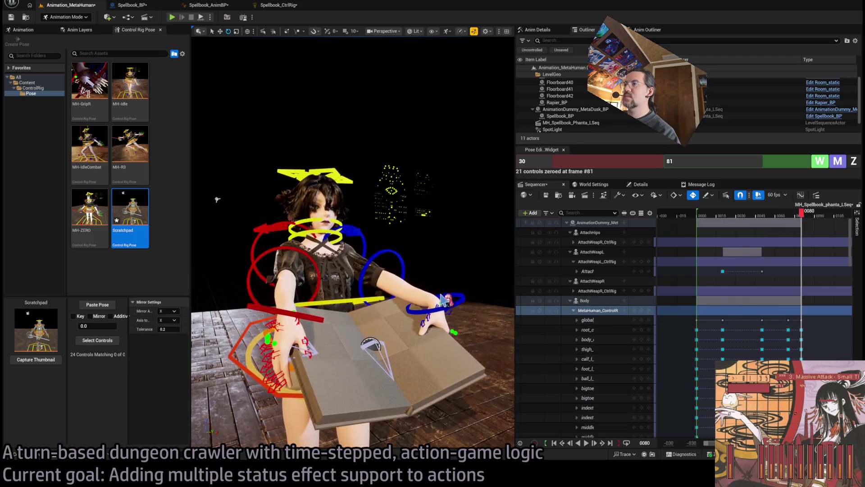
pyautogui.click(453, 305)
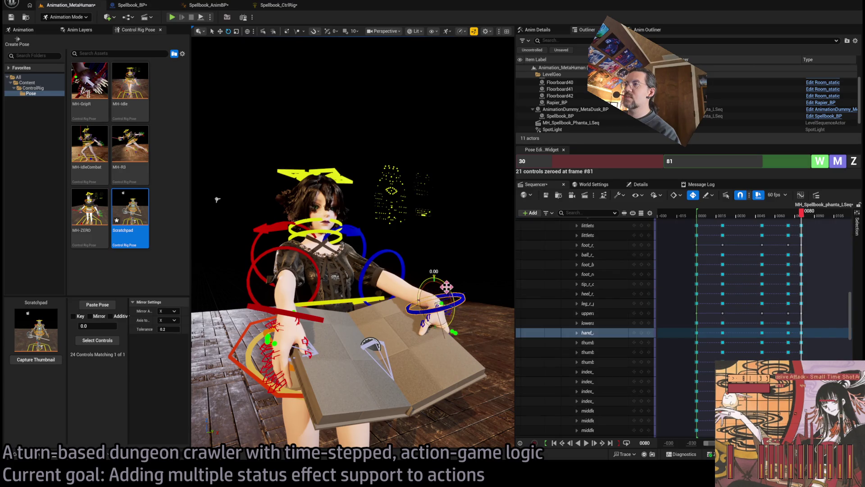
pyautogui.moveTo(446, 287)
pyautogui.mouseDown()
pyautogui.moveTo(431, 297)
pyautogui.moveTo(453, 295)
pyautogui.mouseUp()
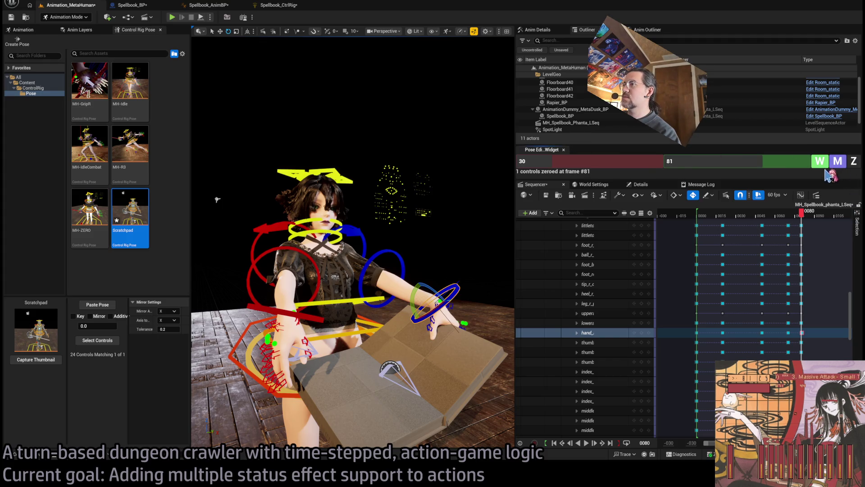
pyautogui.click(801, 303)
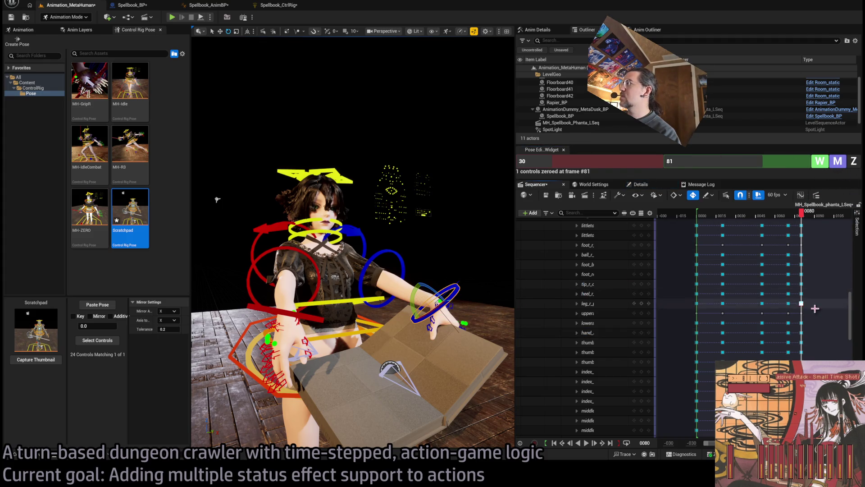
pyautogui.click(463, 301)
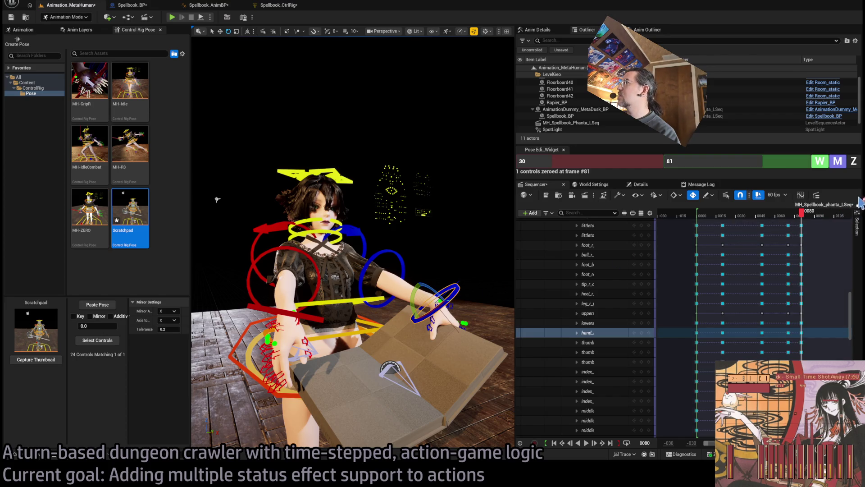
pyautogui.click(800, 333)
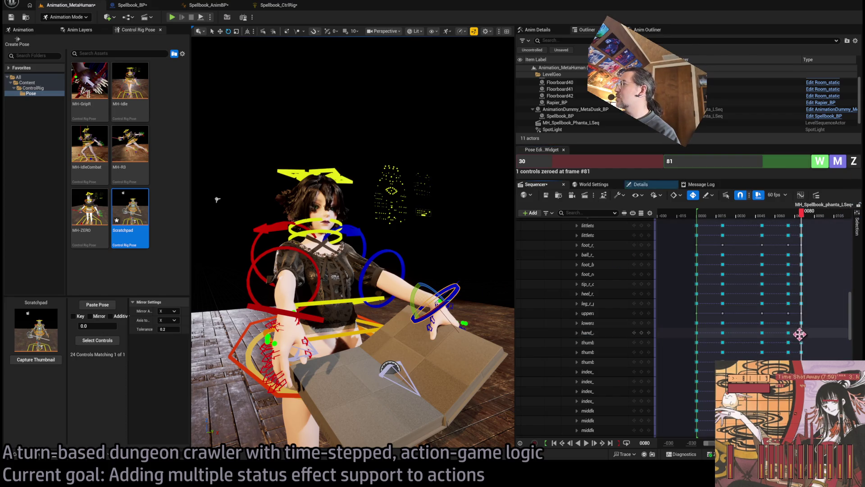
pyautogui.moveTo(709, 447)
pyautogui.mouseDown()
pyautogui.moveTo(721, 448)
pyautogui.moveTo(703, 448)
pyautogui.mouseUp()
# Set the Pose Editor frame to 80 and zero the hand_ control.
pyautogui.click(721, 323)
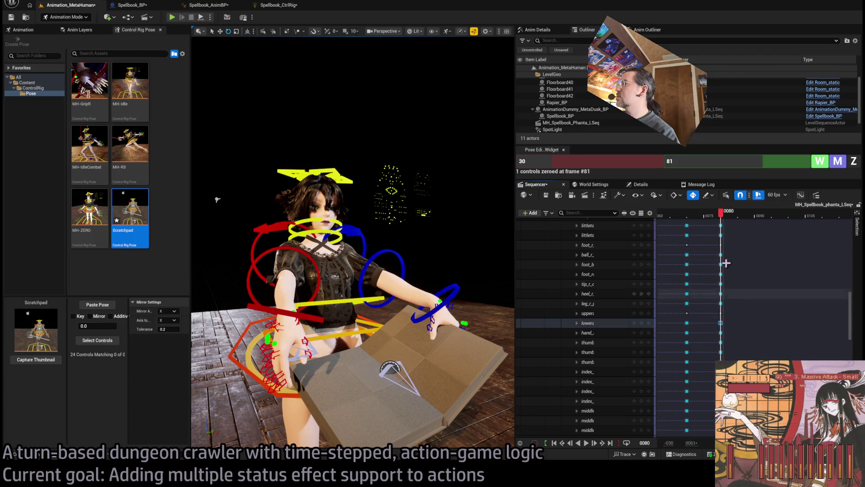
pyautogui.press('Left')
pyautogui.click(714, 159)
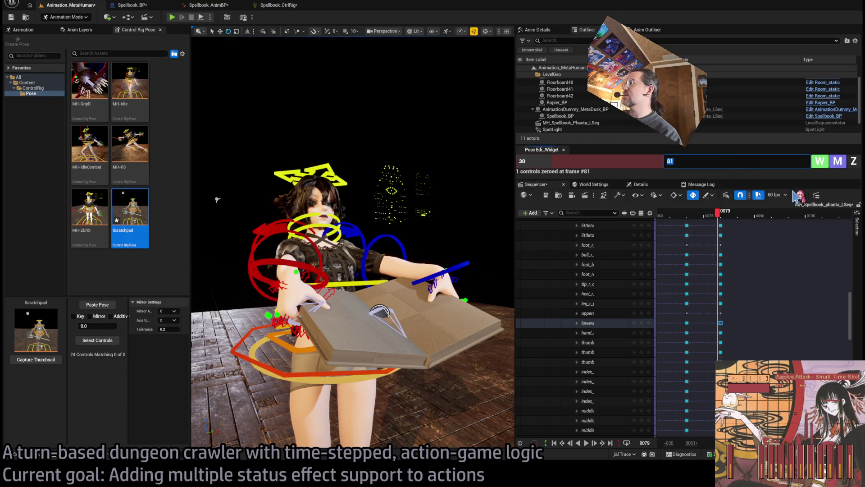
pyautogui.write('80')
pyautogui.click(726, 216)
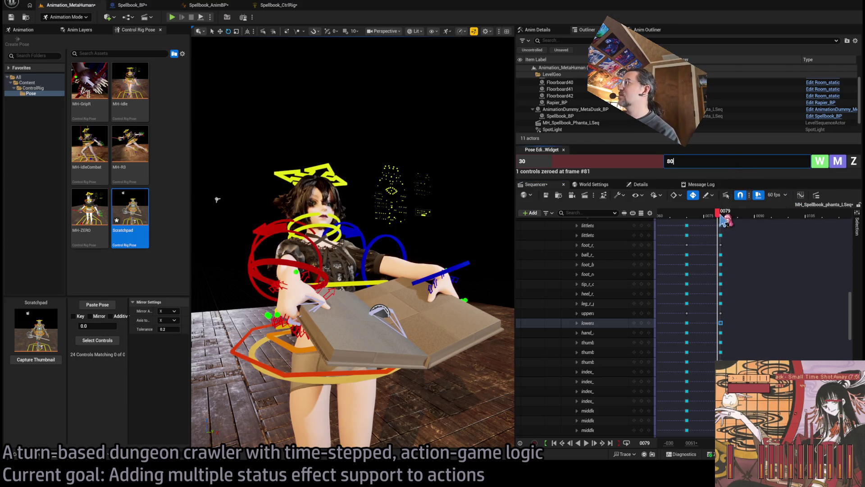
pyautogui.click(854, 163)
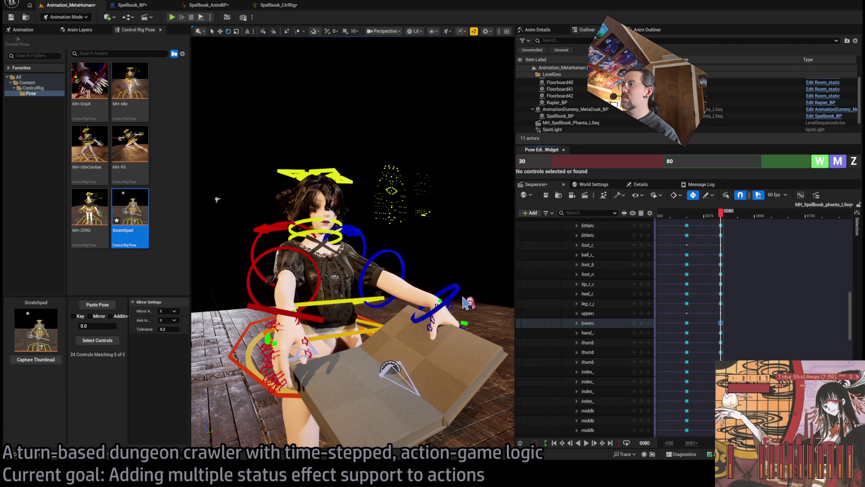
pyautogui.click(591, 332)
pyautogui.press('z')
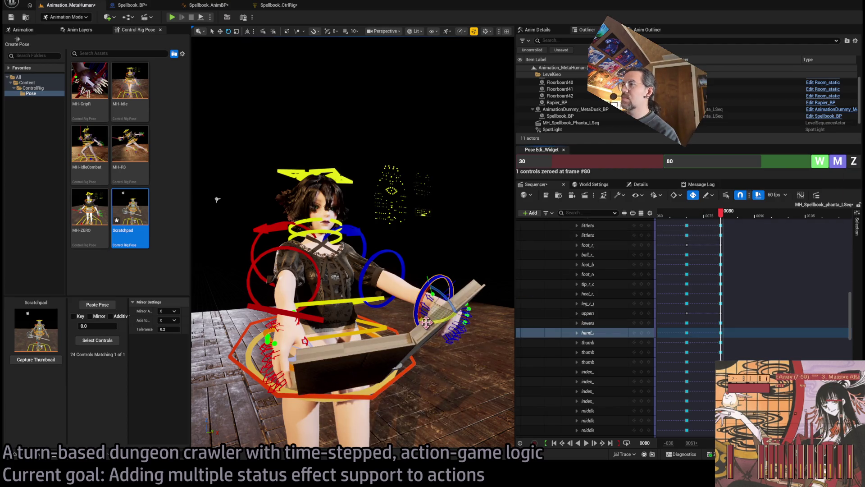
# Orbit to a frontal view, select the arm controls, and scrub back to frame 66 to compare.
pyautogui.moveTo(426, 322); pyautogui.dragTo(450, 322)
pyautogui.click(451, 322)
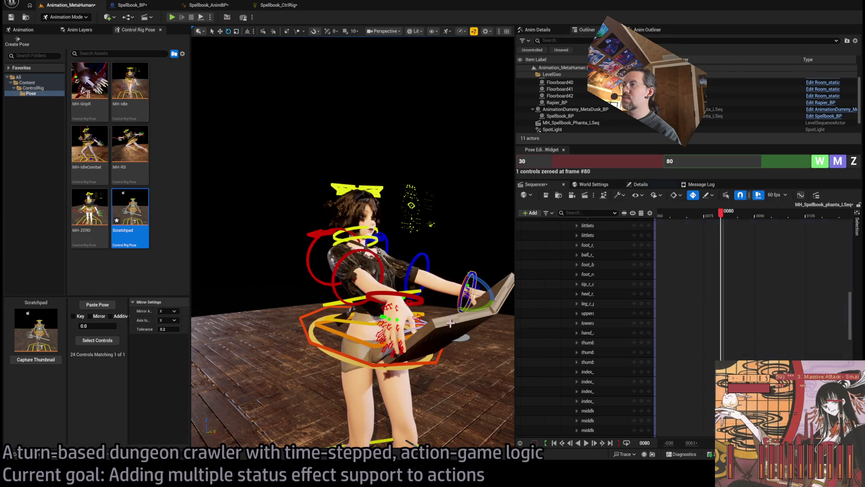
pyautogui.click(451, 323)
pyautogui.moveTo(236, 226)
pyautogui.mouseDown()
pyautogui.moveTo(307, 228)
pyautogui.moveTo(212, 221)
pyautogui.moveTo(398, 286)
pyautogui.moveTo(374, 283)
pyautogui.mouseUp()
pyautogui.click(398, 292)
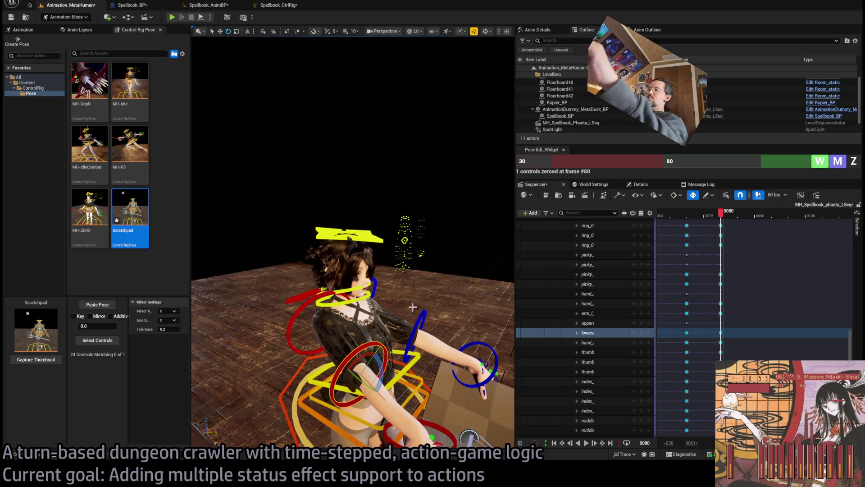
pyautogui.click(303, 290)
pyautogui.moveTo(303, 289)
pyautogui.mouseDown()
pyautogui.moveTo(373, 324)
pyautogui.moveTo(342, 316)
pyautogui.mouseUp()
pyautogui.keyDown('ctrl'); pyautogui.click(420, 335); pyautogui.keyUp('ctrl')
pyautogui.moveTo(721, 210)
pyautogui.mouseDown()
pyautogui.moveTo(678, 217)
pyautogui.moveTo(726, 224)
pyautogui.mouseUp()
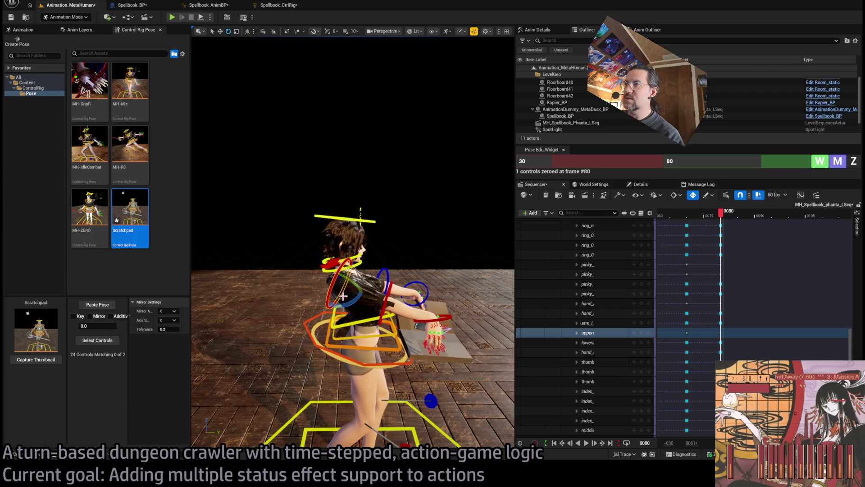
# Rotate the upper arm down so the hand hangs by the hip, then check the shoulder controls.
pyautogui.moveTo(343, 296); pyautogui.dragTo(355, 345)
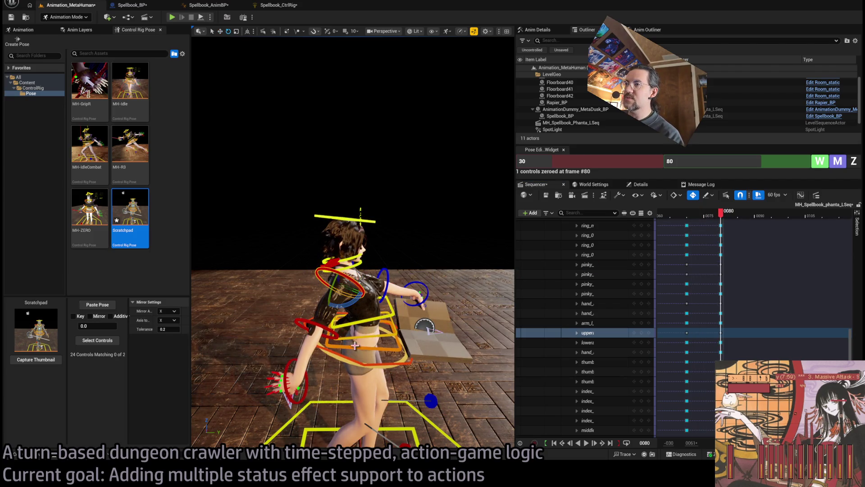
pyautogui.click(306, 385)
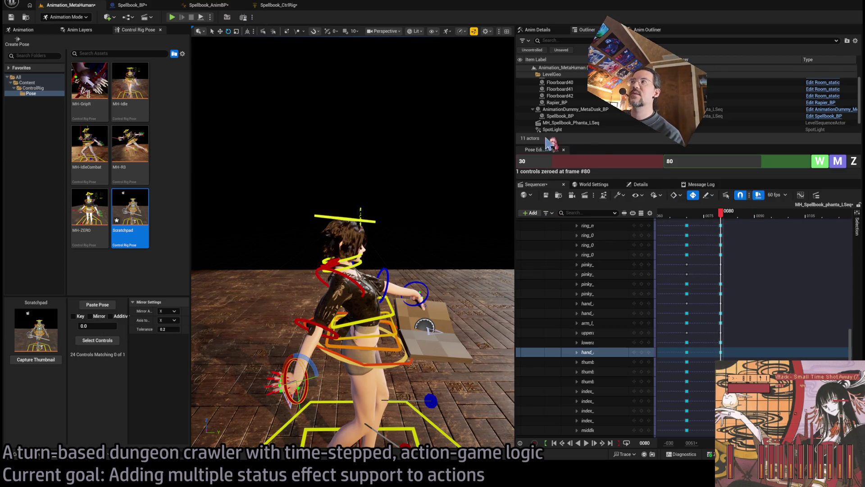
pyautogui.moveTo(353, 266)
pyautogui.mouseDown()
pyautogui.moveTo(342, 273)
pyautogui.moveTo(392, 265)
pyautogui.moveTo(333, 294)
pyautogui.mouseUp()
pyautogui.click(352, 266)
pyautogui.click(346, 285)
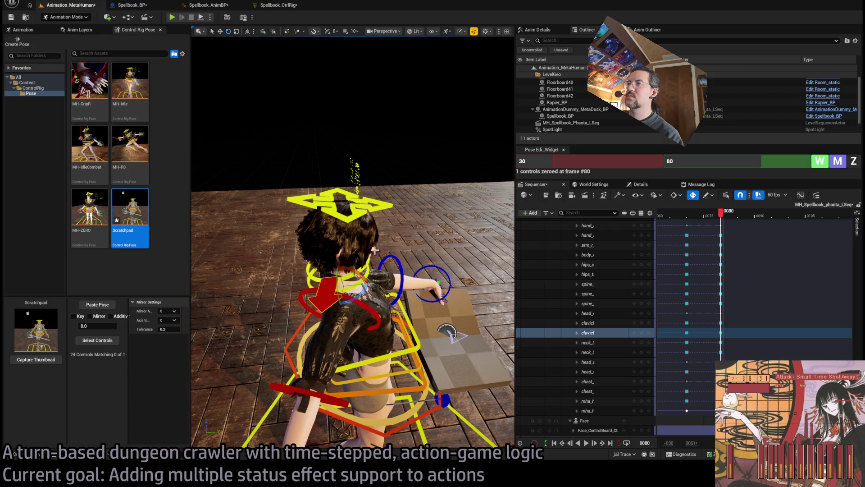
pyautogui.moveTo(374, 251); pyautogui.dragTo(293, 251)
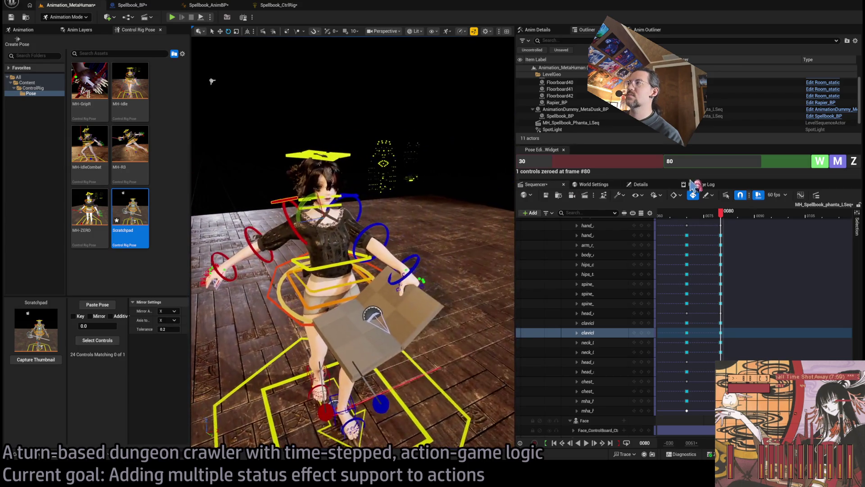
# Return to frame 80 and rotate the hips control further to turn the legs.
pyautogui.press('space')
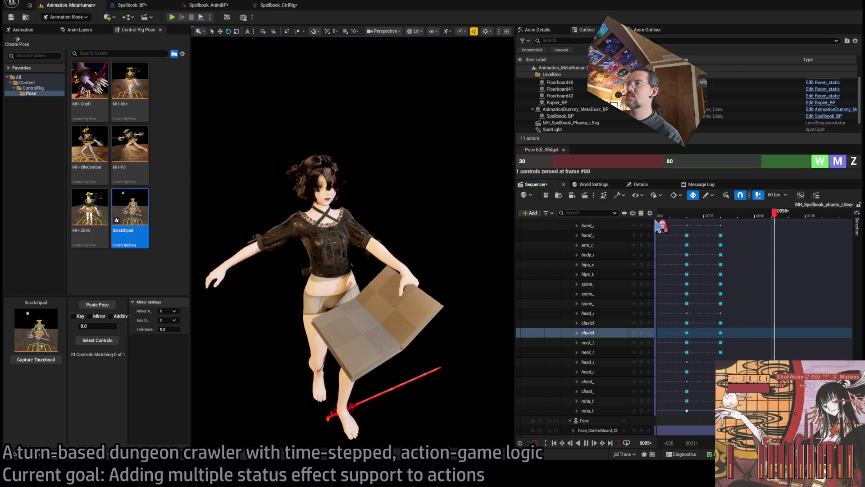
pyautogui.moveTo(690, 215); pyautogui.dragTo(727, 220)
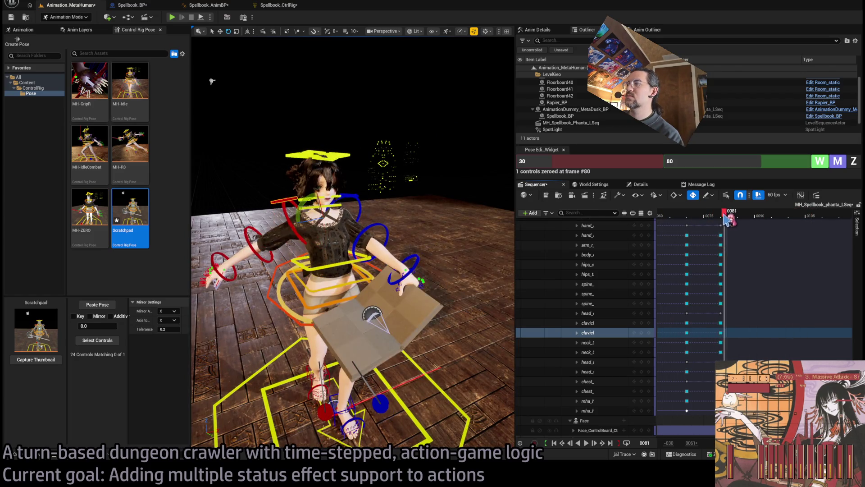
pyautogui.press('Left')
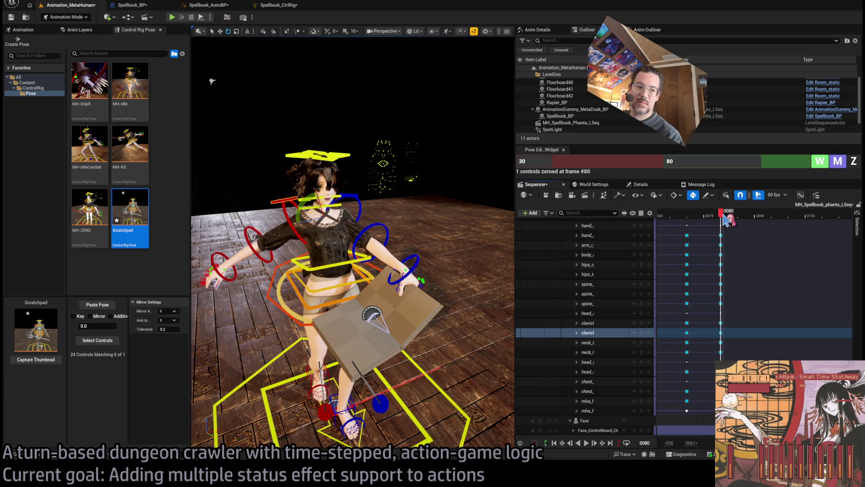
pyautogui.moveTo(379, 222); pyautogui.dragTo(398, 200)
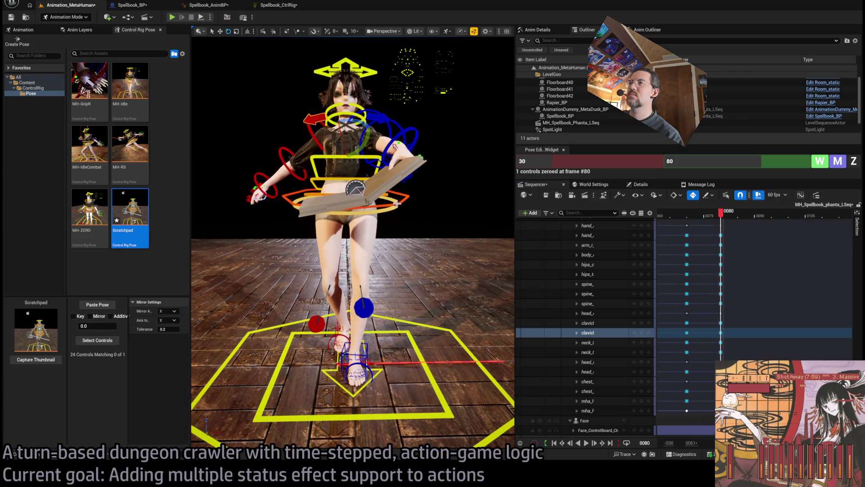
pyautogui.click(397, 204)
pyautogui.moveTo(372, 196); pyautogui.dragTo(400, 182)
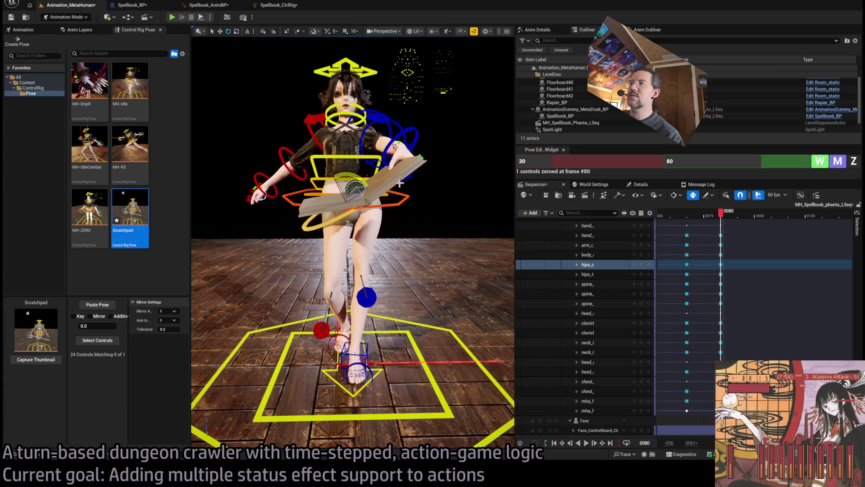
# Rotate the torso with the body control and tilt the upper body using three spine controls.
pyautogui.click(406, 198)
pyautogui.moveTo(334, 198)
pyautogui.mouseDown()
pyautogui.moveTo(330, 212)
pyautogui.moveTo(328, 181)
pyautogui.mouseUp()
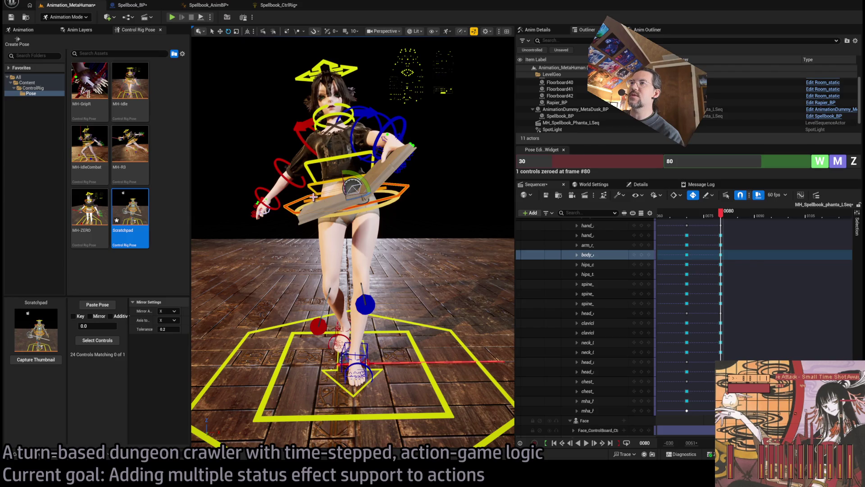
pyautogui.click(314, 199)
pyautogui.keyDown('ctrl'); pyautogui.click(325, 185); pyautogui.keyUp('ctrl')
pyautogui.keyDown('ctrl'); pyautogui.click(334, 163); pyautogui.keyUp('ctrl')
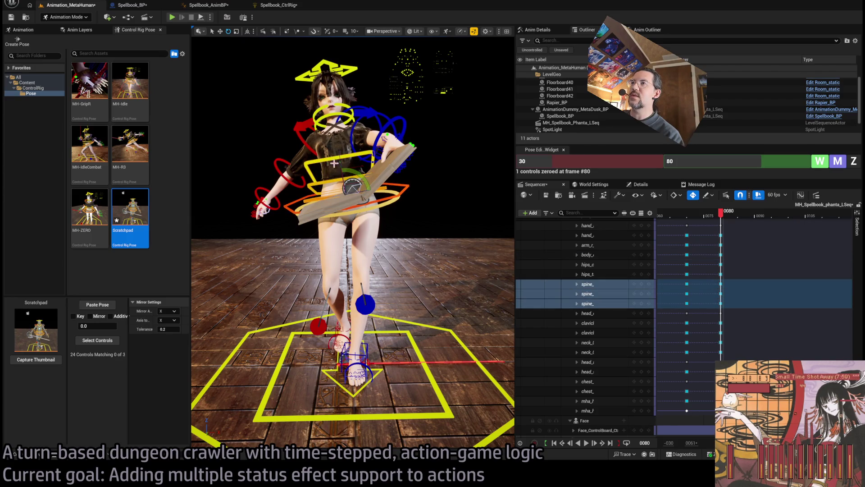
pyautogui.moveTo(356, 172)
pyautogui.mouseDown()
pyautogui.moveTo(363, 144)
pyautogui.moveTo(347, 120)
pyautogui.moveTo(366, 111)
pyautogui.mouseUp()
# Shift the body control slightly left and twist the upper body with the spine controls.
pyautogui.click(360, 98)
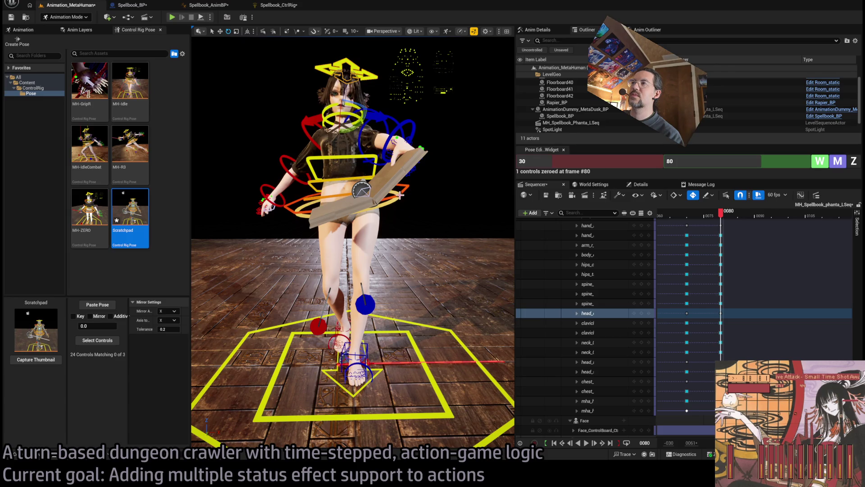
pyautogui.click(373, 206)
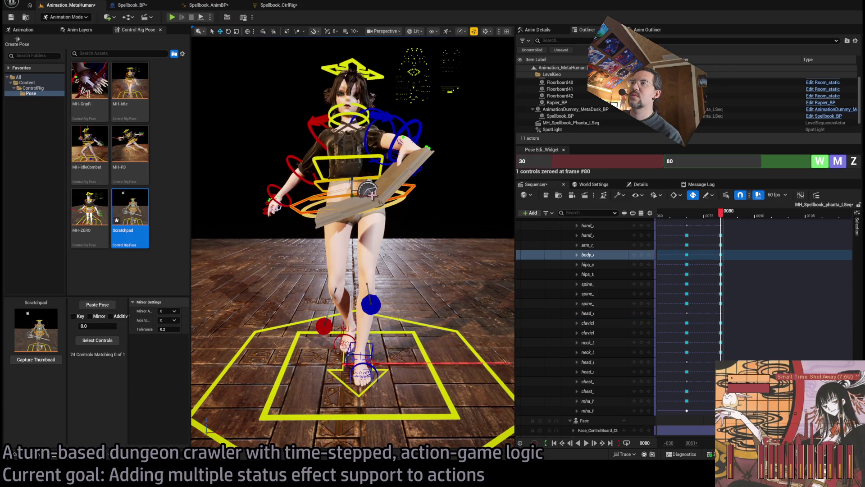
pyautogui.moveTo(372, 195); pyautogui.dragTo(363, 195)
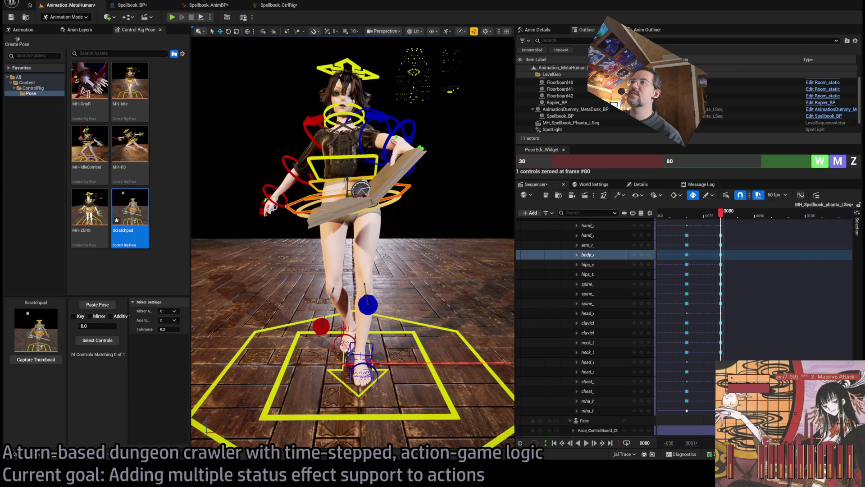
pyautogui.click(320, 179)
pyautogui.keyDown('ctrl'); pyautogui.click(322, 166); pyautogui.keyUp('ctrl')
pyautogui.keyDown('ctrl'); pyautogui.click(355, 169); pyautogui.keyUp('ctrl')
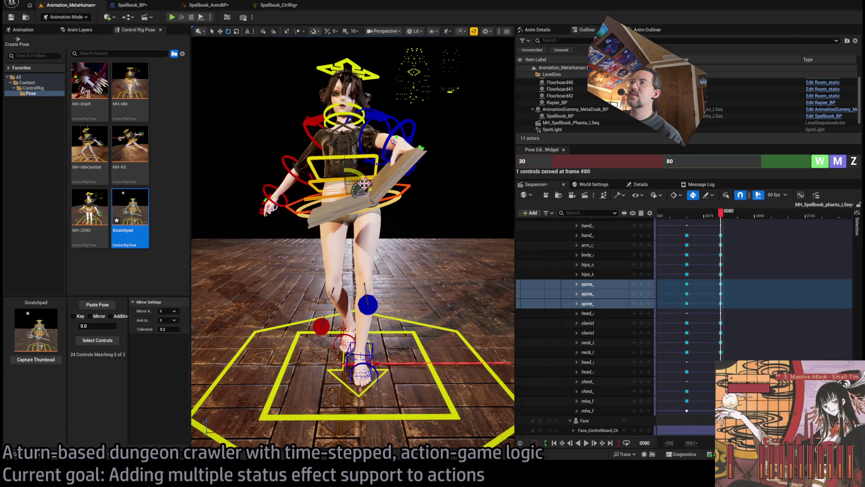
pyautogui.moveTo(365, 184); pyautogui.dragTo(343, 198)
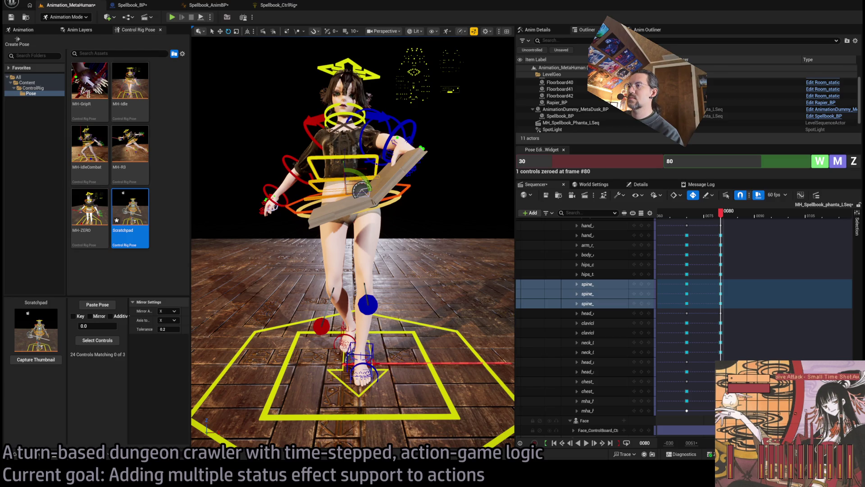
# Orbit to a side view and replay from an earlier frame to review the pose.
pyautogui.scroll(-5, 398, 180)
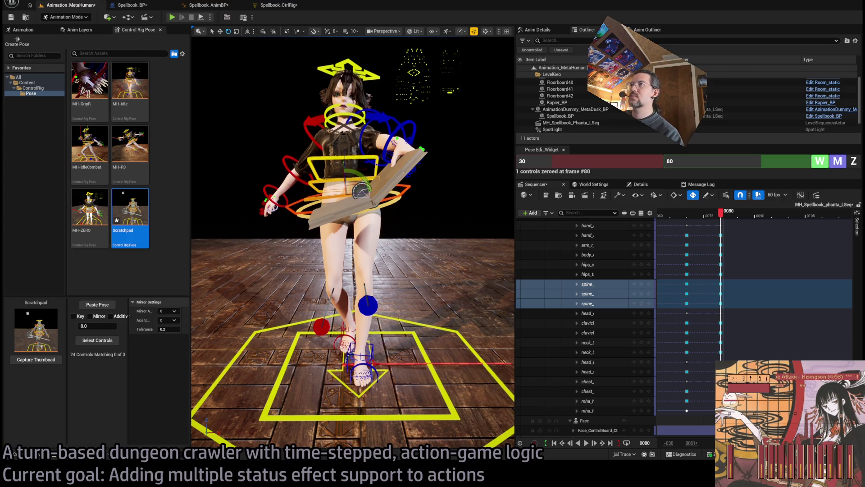
pyautogui.moveTo(352, 226); pyautogui.dragTo(280, 225)
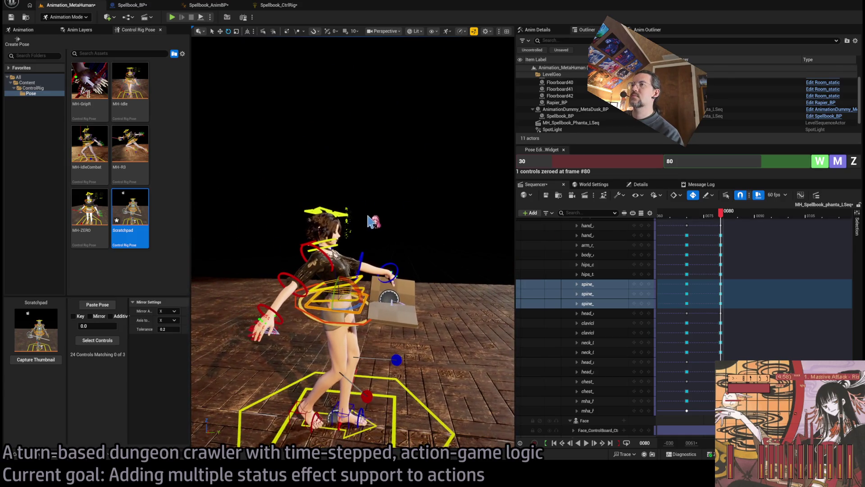
pyautogui.moveTo(721, 212)
pyautogui.mouseDown()
pyautogui.moveTo(663, 220)
pyautogui.moveTo(811, 214)
pyautogui.moveTo(671, 216)
pyautogui.moveTo(711, 216)
pyautogui.mouseUp()
pyautogui.press('space')
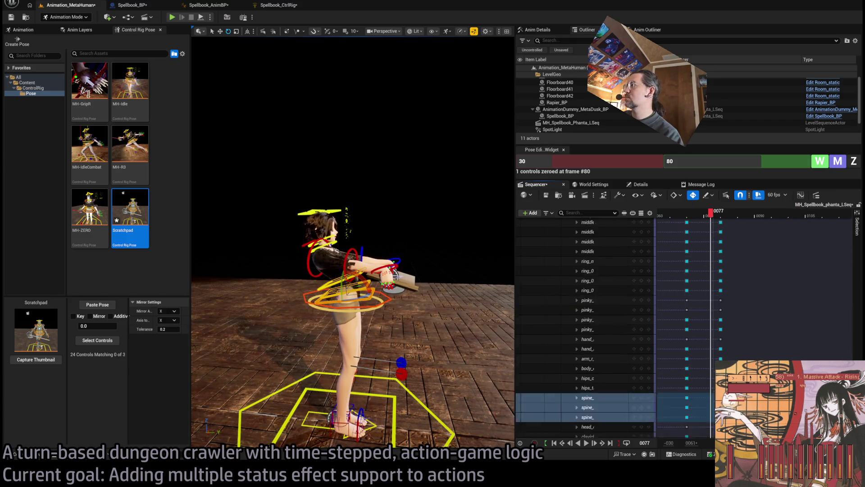
# Collapse MetaHuman_ControlRig, drag its key from frame 80 to 86, and play from near the start.
pyautogui.scroll(10, 595, 316)
pyautogui.doubleClick(597, 311)
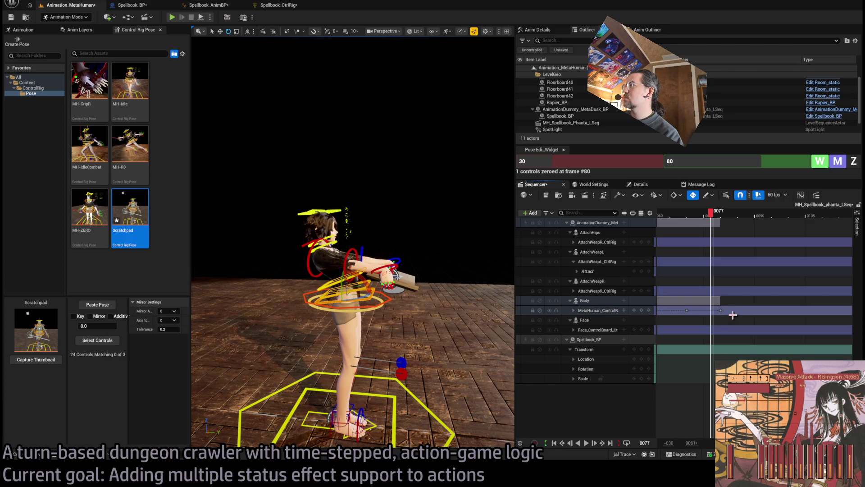
pyautogui.moveTo(721, 310); pyautogui.dragTo(756, 315)
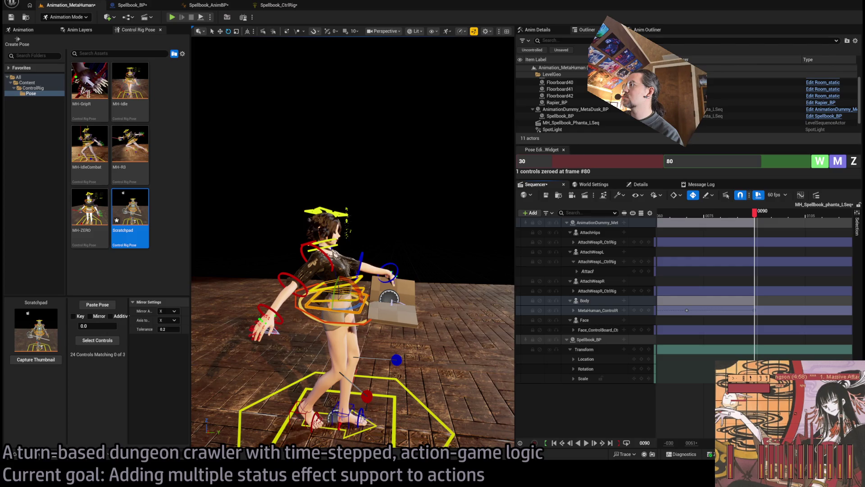
pyautogui.scroll(-5, 755, 311)
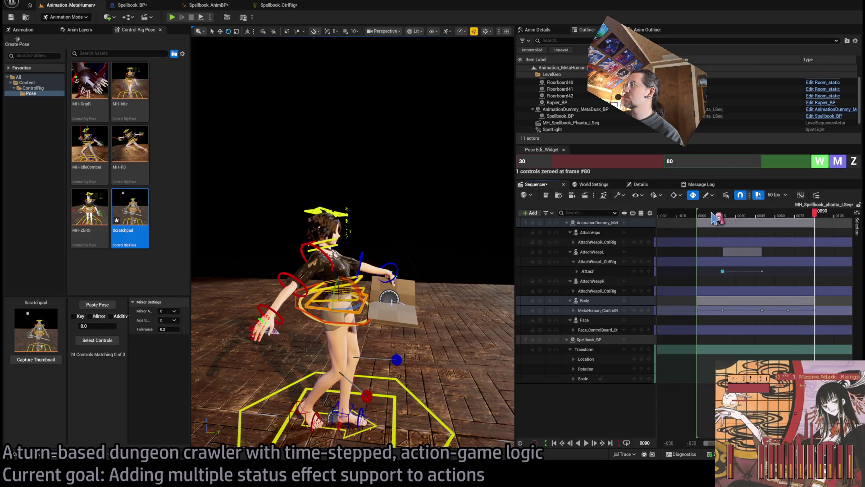
pyautogui.moveTo(716, 215); pyautogui.dragTo(700, 215)
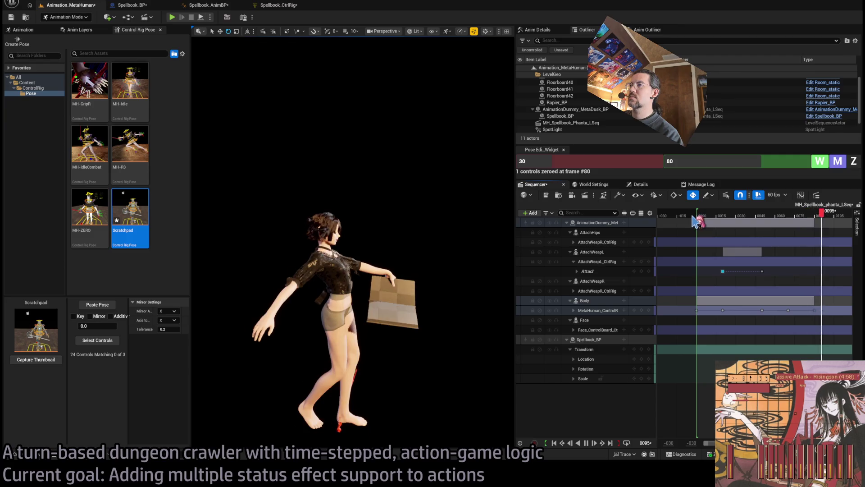
pyautogui.press('space')
# Replay and scrub the attack, stopping around frame 80 to inspect the pose.
pyautogui.press('space')
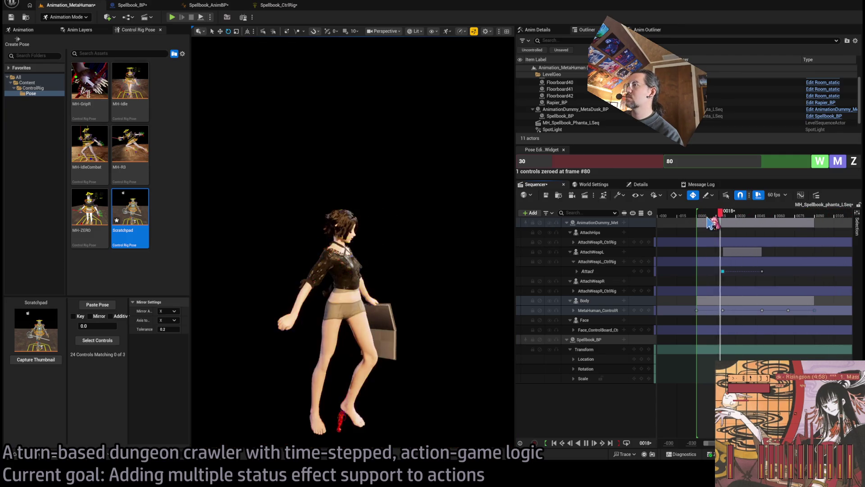
pyautogui.press('space')
pyautogui.moveTo(784, 217); pyautogui.dragTo(718, 214)
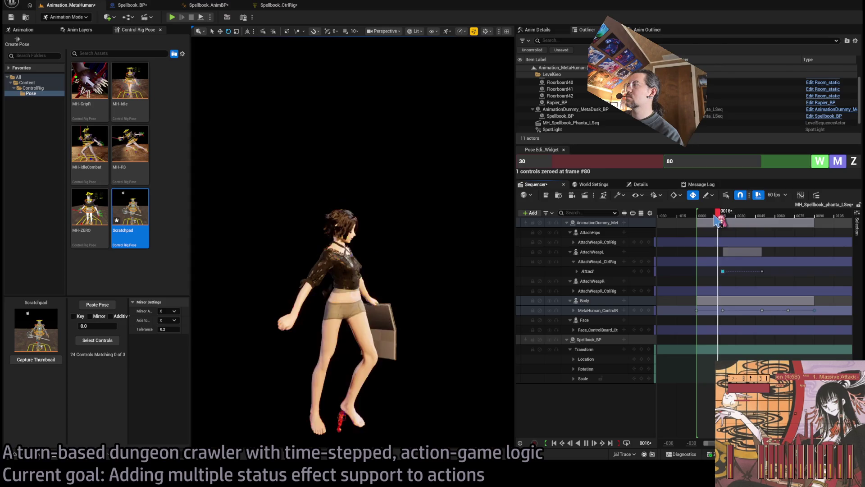
pyautogui.press('space')
pyautogui.press('space')
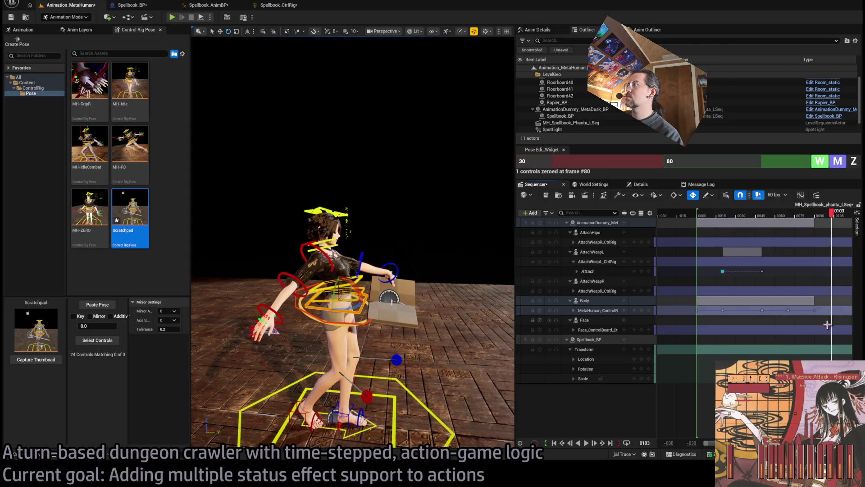
pyautogui.moveTo(726, 216); pyautogui.dragTo(699, 219)
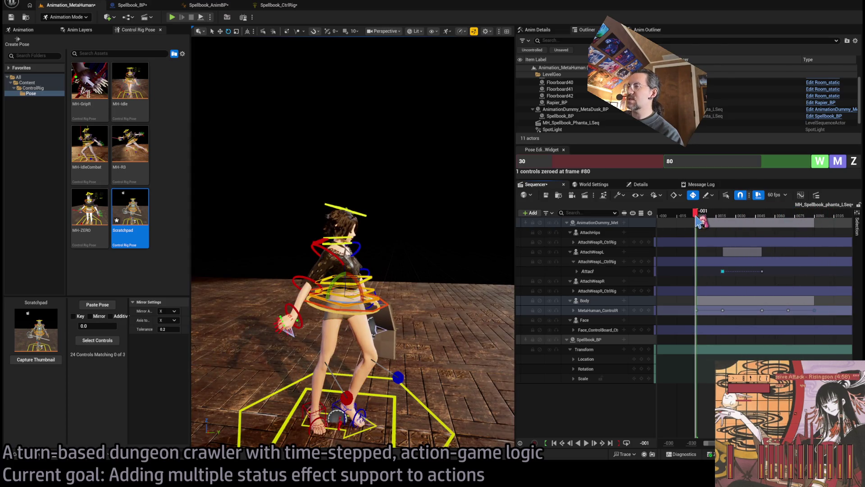
pyautogui.press('space')
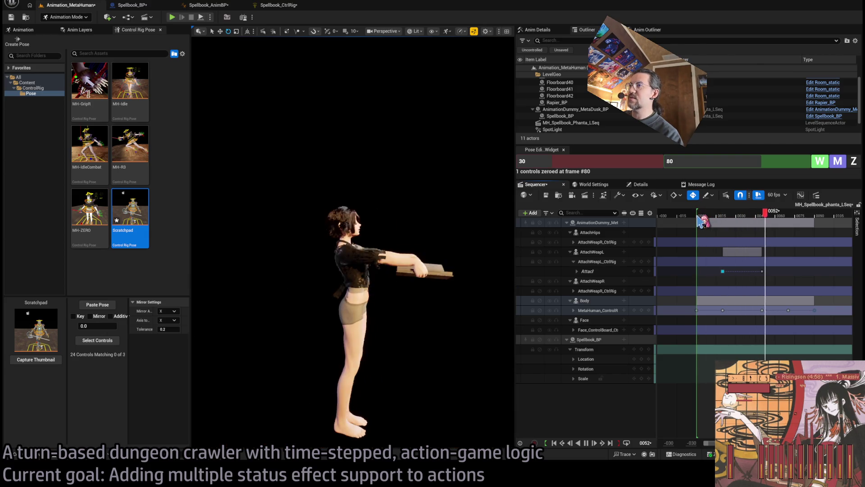
pyautogui.moveTo(763, 216)
pyautogui.mouseDown()
pyautogui.moveTo(812, 219)
pyautogui.moveTo(808, 231)
pyautogui.moveTo(803, 225)
pyautogui.mouseUp()
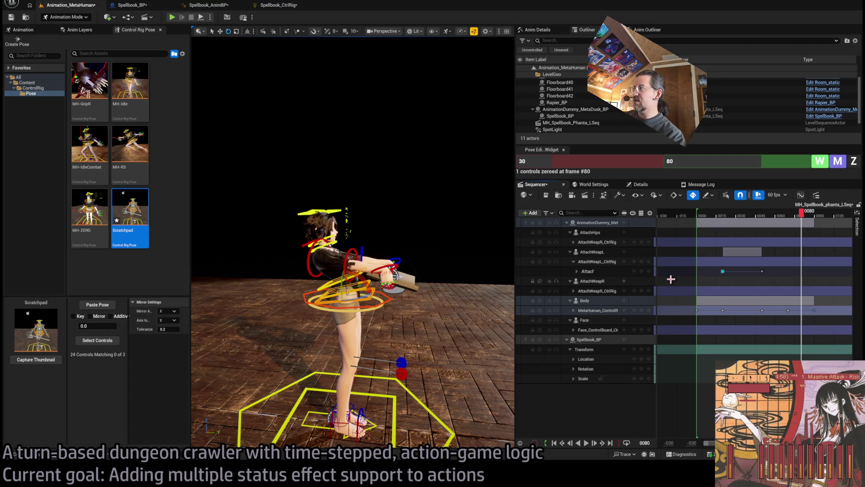
# Play the attack from frame 0, then move in closer and select the body control.
pyautogui.click(697, 215)
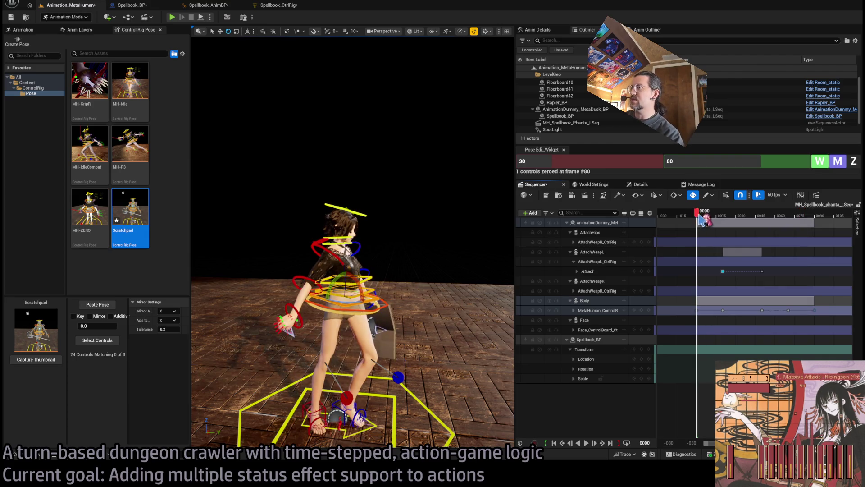
pyautogui.press('space')
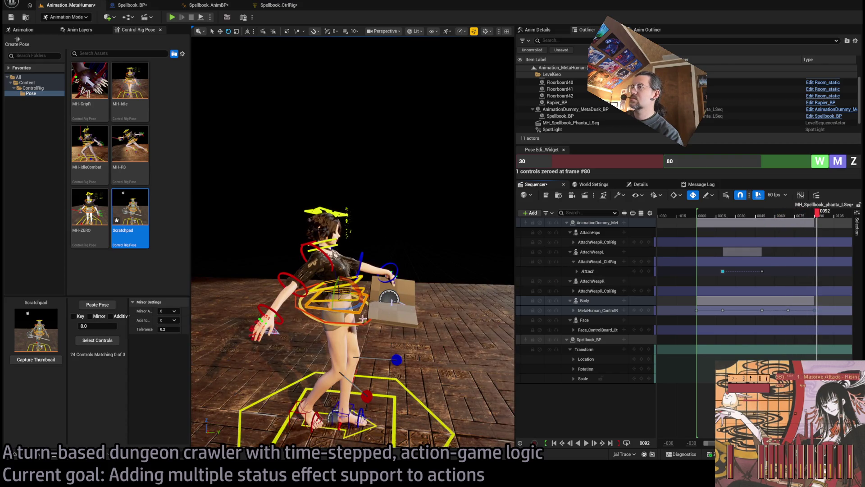
pyautogui.moveTo(351, 234)
pyautogui.mouseDown()
pyautogui.moveTo(329, 212)
pyautogui.moveTo(387, 290)
pyautogui.moveTo(391, 265)
pyautogui.moveTo(424, 267)
pyautogui.moveTo(378, 233)
pyautogui.mouseUp()
pyautogui.click(400, 291)
# Rotate the upper-arm control to swing the arm and spellbook further right.
pyautogui.click(401, 253)
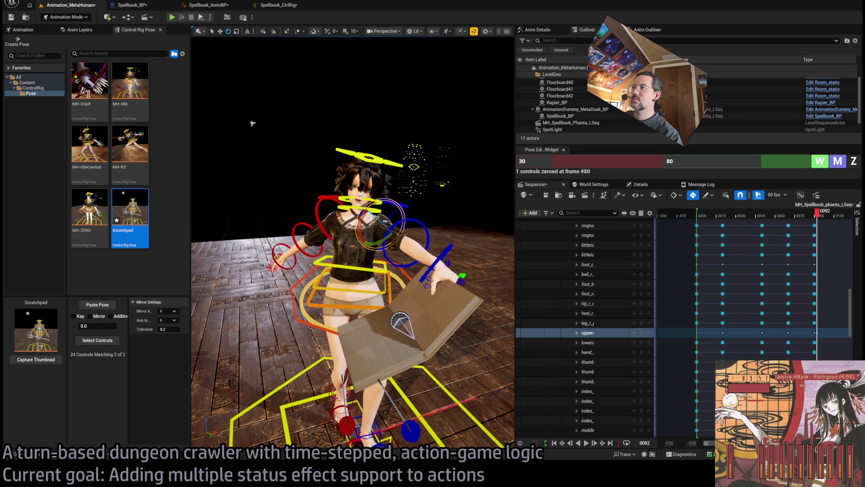
pyautogui.click(401, 234)
pyautogui.click(391, 232)
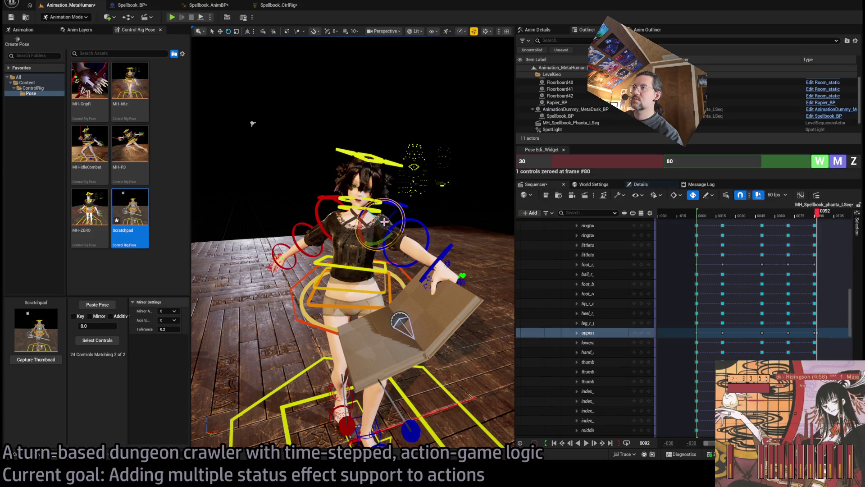
pyautogui.moveTo(384, 221); pyautogui.dragTo(396, 245)
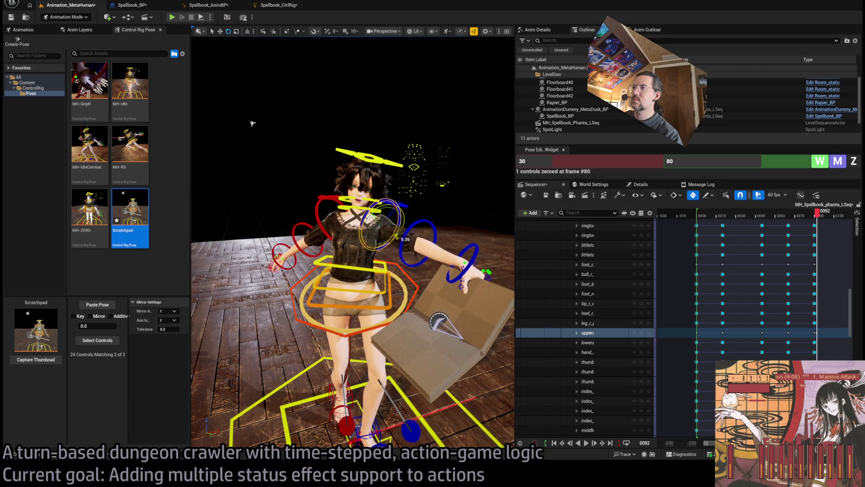
pyautogui.moveTo(316, 135)
pyautogui.mouseDown()
pyautogui.moveTo(289, 135)
pyautogui.moveTo(297, 133)
pyautogui.mouseUp()
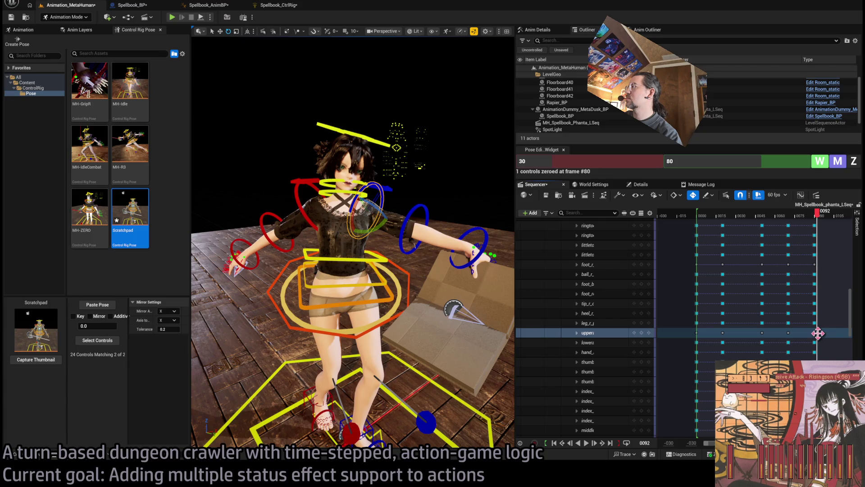
# Drag the upper-arm key from frame 92 to frame 90.
pyautogui.moveTo(818, 333); pyautogui.dragTo(815, 334)
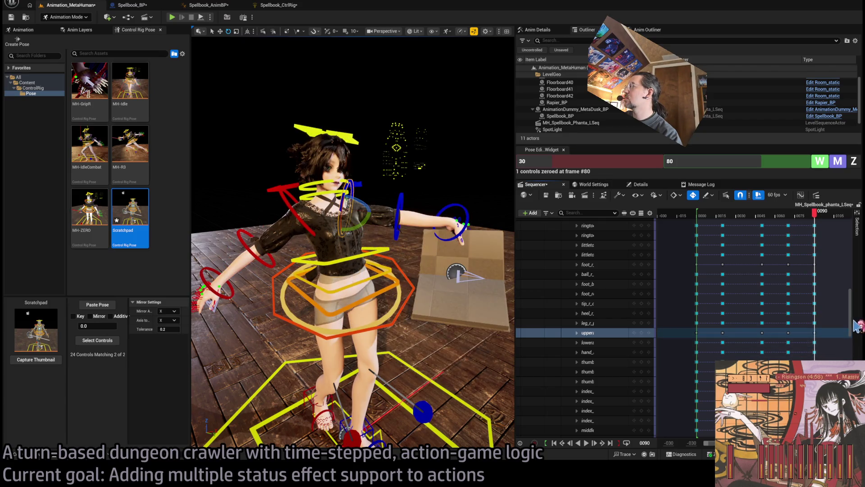
pyautogui.moveTo(850, 311)
pyautogui.mouseDown()
pyautogui.moveTo(853, 358)
pyautogui.moveTo(850, 234)
pyautogui.mouseUp()
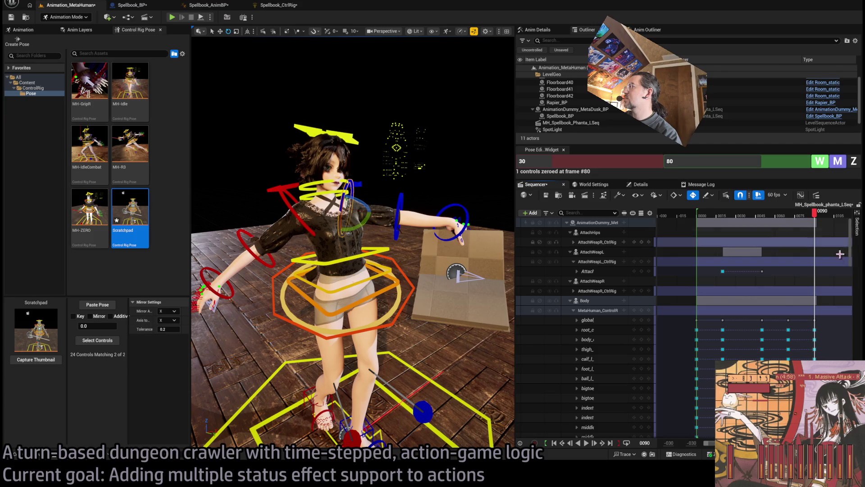
pyautogui.moveTo(816, 212)
pyautogui.mouseDown()
pyautogui.moveTo(803, 215)
pyautogui.moveTo(816, 215)
pyautogui.mouseUp()
# Collapse the control rig rows, adjust its final key, and scrub the ending from frame 85 to 90.
pyautogui.click(574, 310)
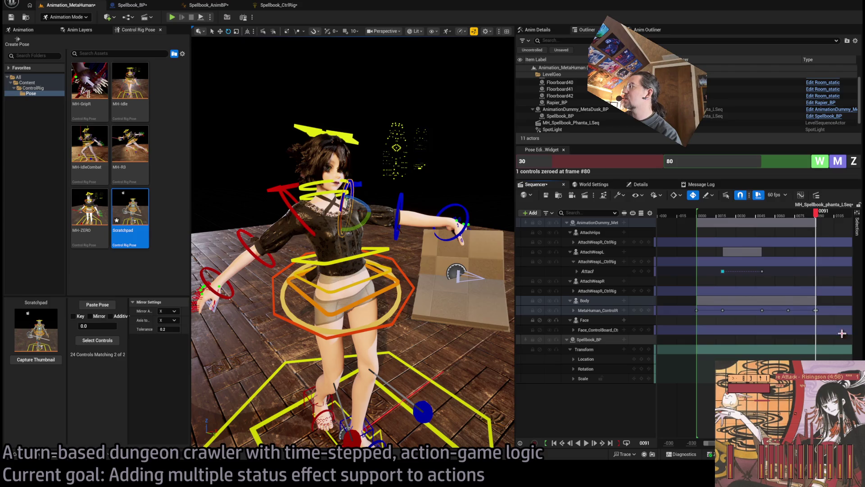
pyautogui.moveTo(815, 311); pyautogui.dragTo(814, 316)
pyautogui.click(809, 217)
pyautogui.moveTo(810, 219)
pyautogui.mouseDown()
pyautogui.moveTo(773, 216)
pyautogui.moveTo(834, 215)
pyautogui.mouseUp()
pyautogui.click(815, 216)
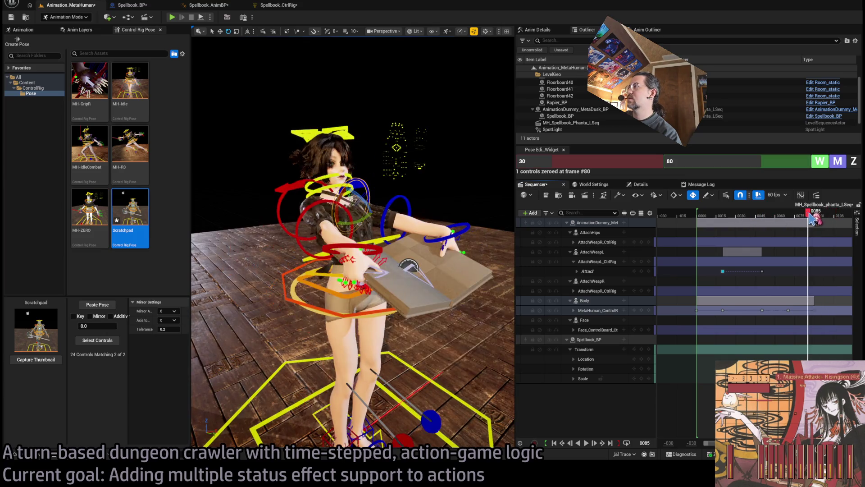
# Select the head control, orbit to face the character, and play the attack from frame 28.
pyautogui.click(383, 143)
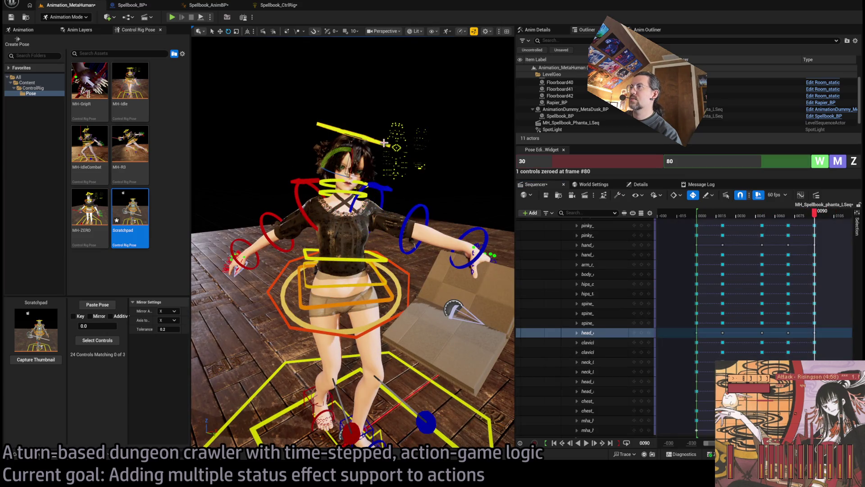
pyautogui.moveTo(449, 230); pyautogui.dragTo(437, 233)
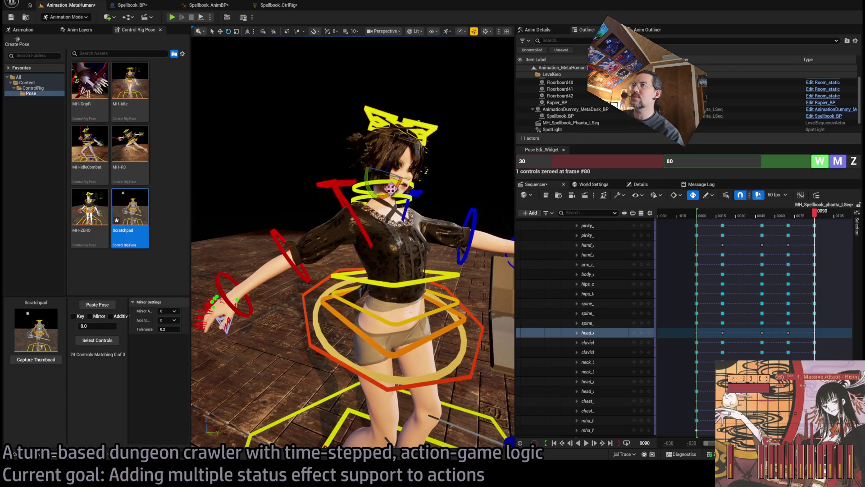
pyautogui.moveTo(413, 194); pyautogui.dragTo(232, 159)
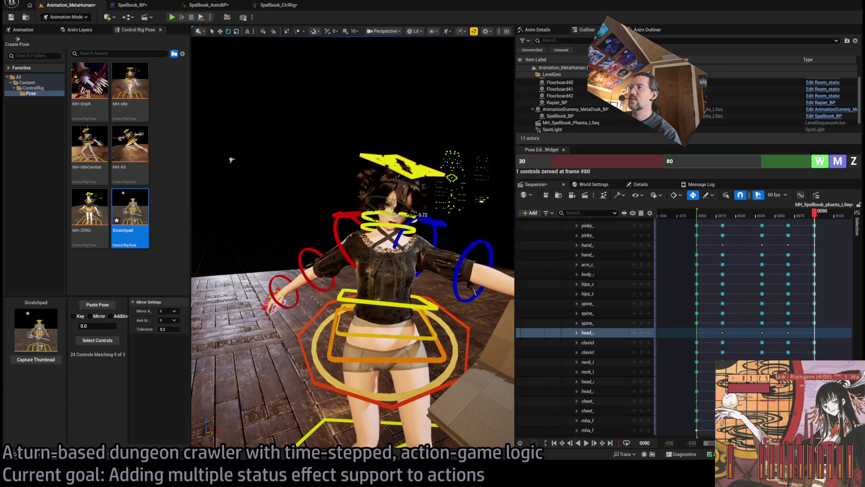
pyautogui.moveTo(814, 224); pyautogui.dragTo(734, 224)
pyautogui.press('space')
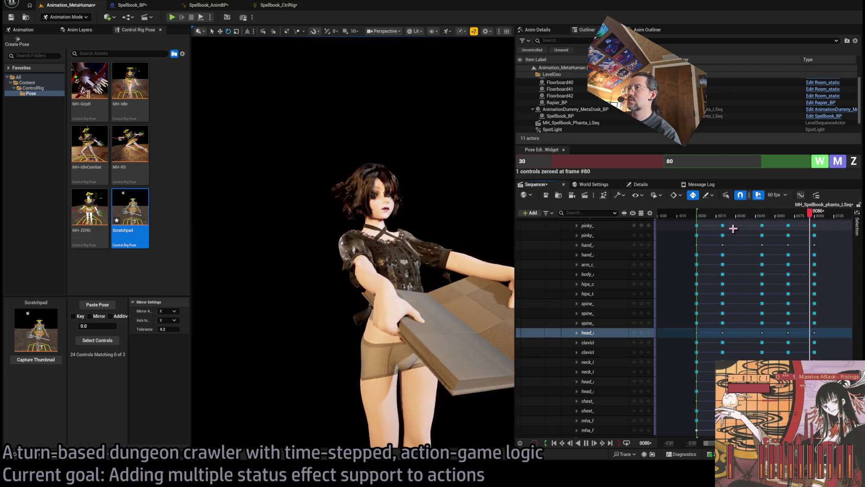
pyautogui.press('space')
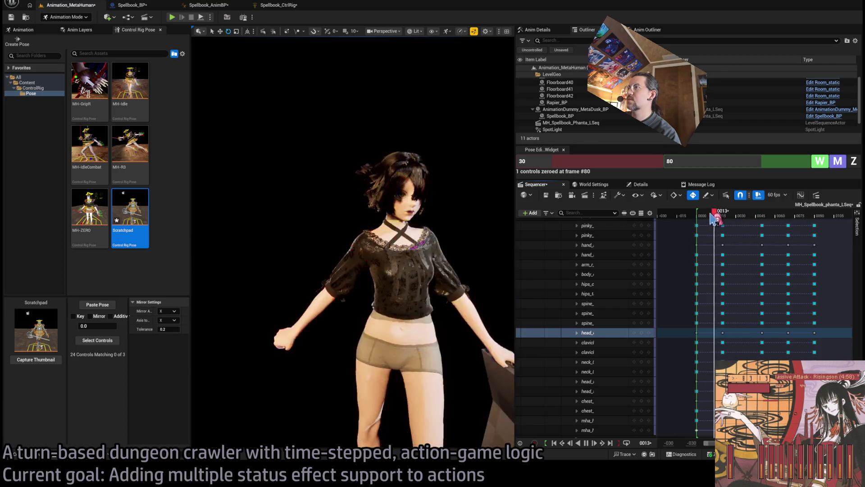
pyautogui.press('space')
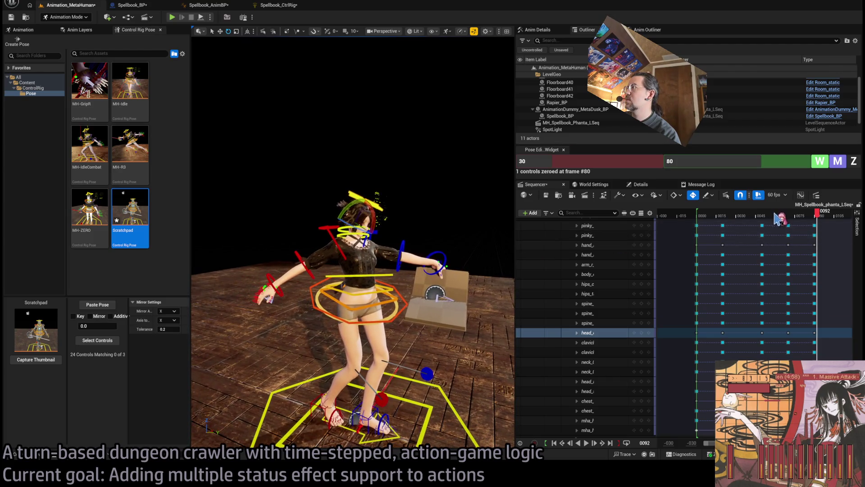
# Replay the attack from the start to frame 83, park at frame 70, and collapse the control-rig channels.
pyautogui.moveTo(780, 219); pyautogui.dragTo(700, 220)
pyautogui.press('space')
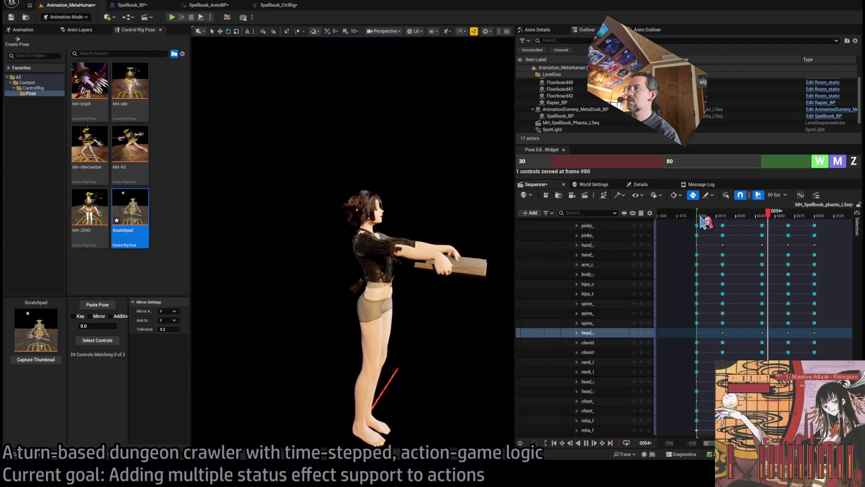
pyautogui.press('space')
pyautogui.moveTo(763, 222); pyautogui.dragTo(789, 222)
pyautogui.press('o')
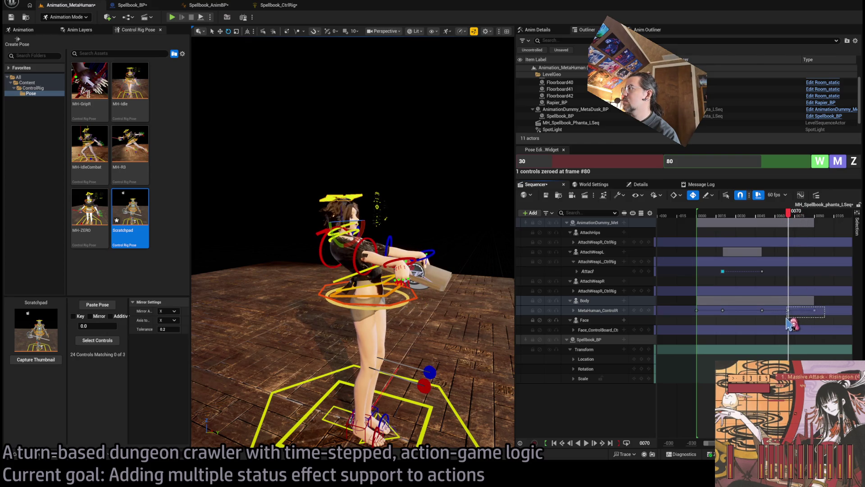
# Move the frame 70 body control-rig key later and play back the retimed animation.
pyautogui.moveTo(788, 311)
pyautogui.mouseDown()
pyautogui.moveTo(802, 313)
pyautogui.moveTo(805, 333)
pyautogui.mouseUp()
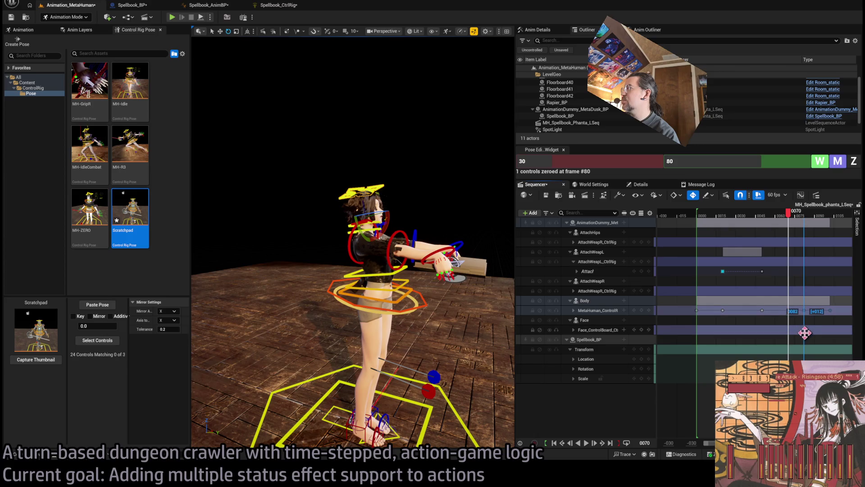
pyautogui.click(699, 216)
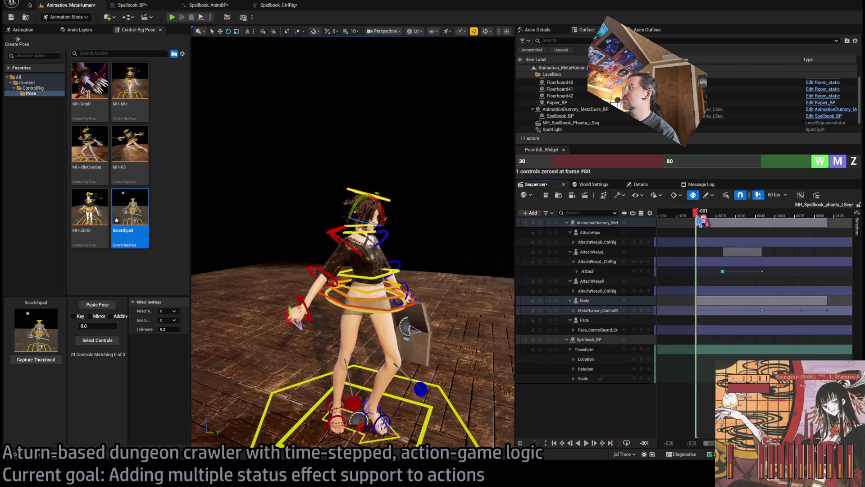
pyautogui.press('space')
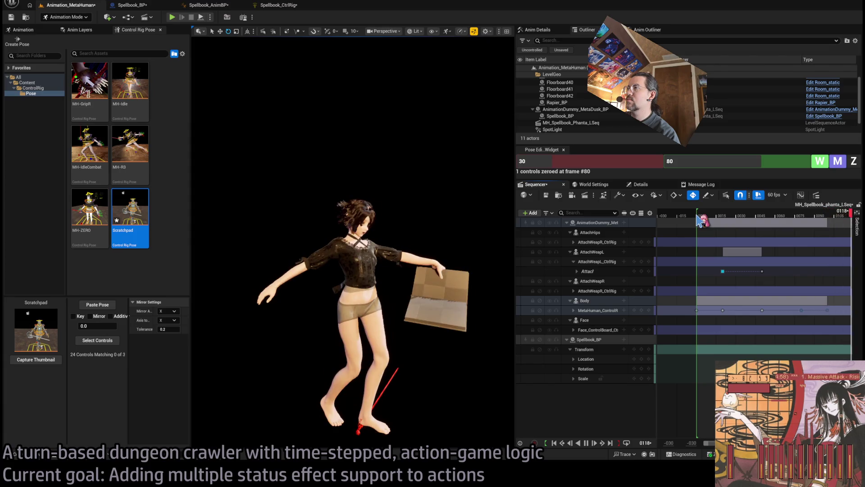
pyautogui.moveTo(702, 217); pyautogui.dragTo(744, 215)
pyautogui.press('space')
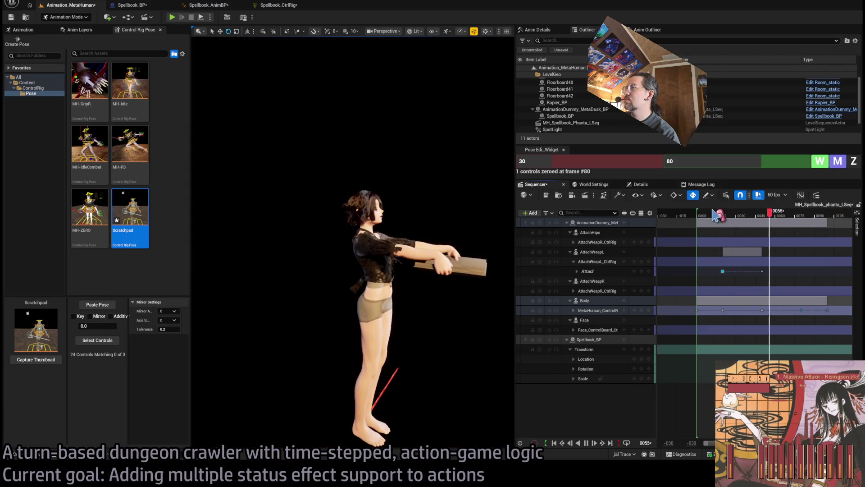
pyautogui.press('space')
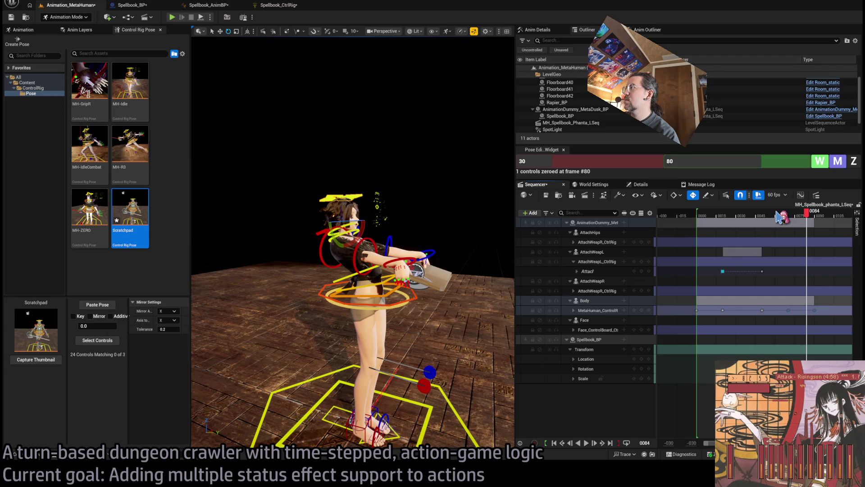
pyautogui.moveTo(779, 216); pyautogui.dragTo(720, 218)
pyautogui.press('space')
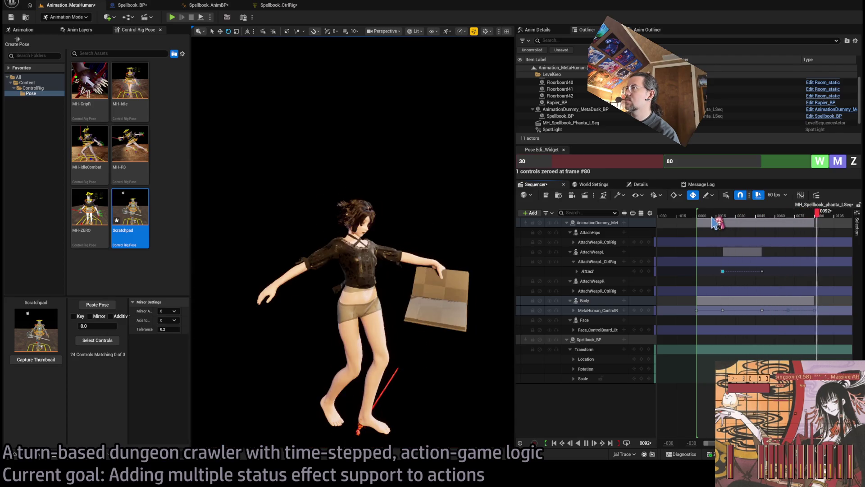
# Box-select the body control-rig keys near the end and replay the attack up to frame 77.
pyautogui.moveTo(769, 319); pyautogui.dragTo(727, 312)
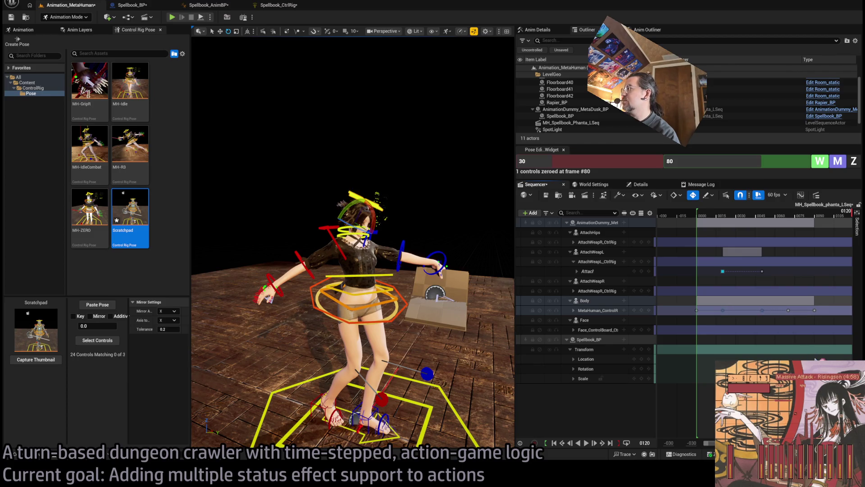
pyautogui.click(696, 216)
pyautogui.press('space')
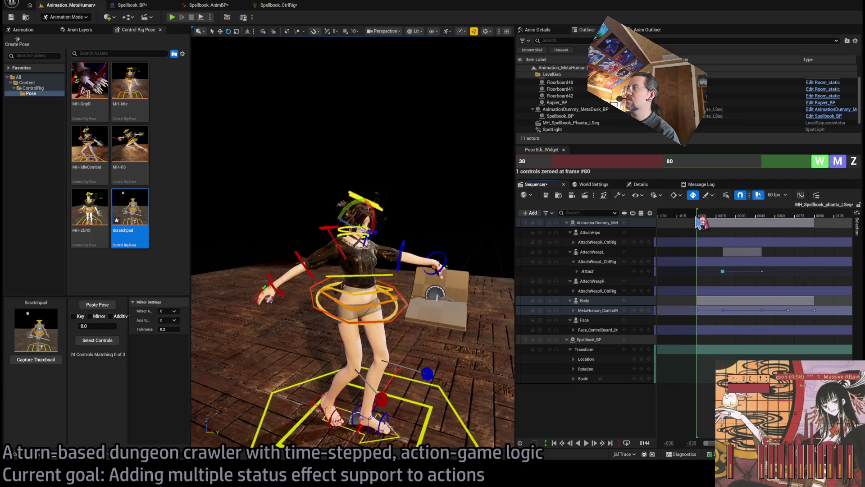
pyautogui.press('space')
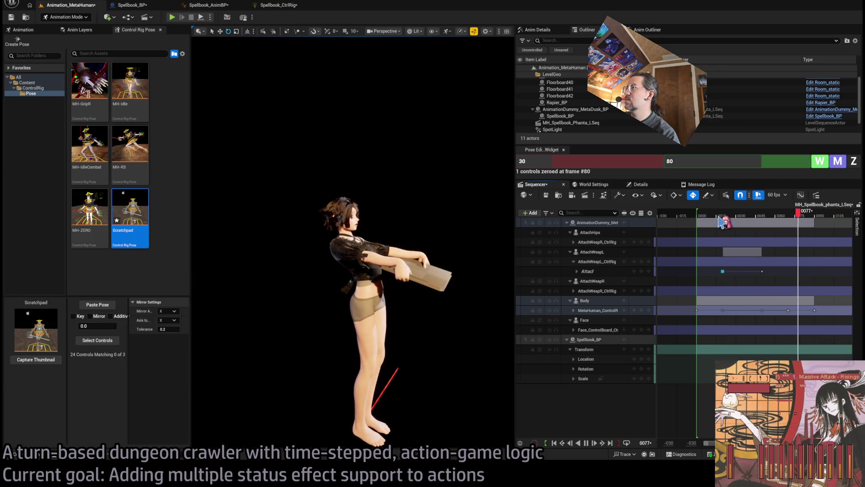
pyautogui.click(784, 216)
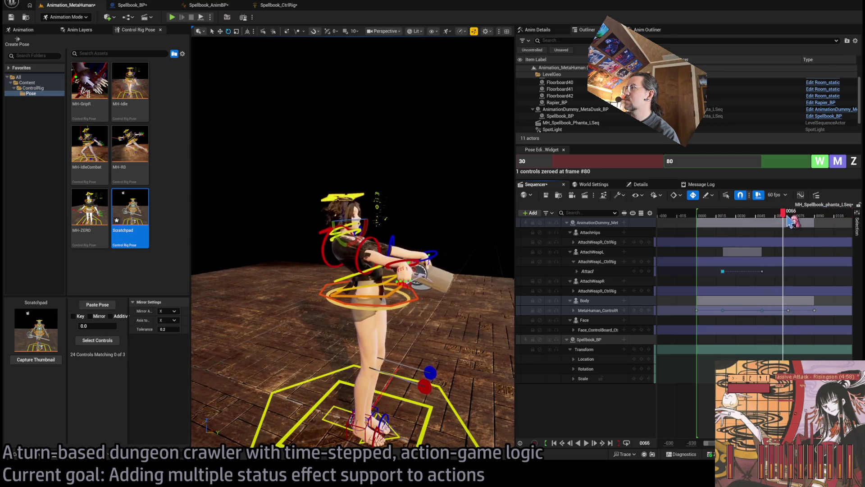
pyautogui.moveTo(789, 218)
pyautogui.mouseDown()
pyautogui.moveTo(802, 220)
pyautogui.moveTo(731, 221)
pyautogui.moveTo(769, 223)
pyautogui.mouseUp()
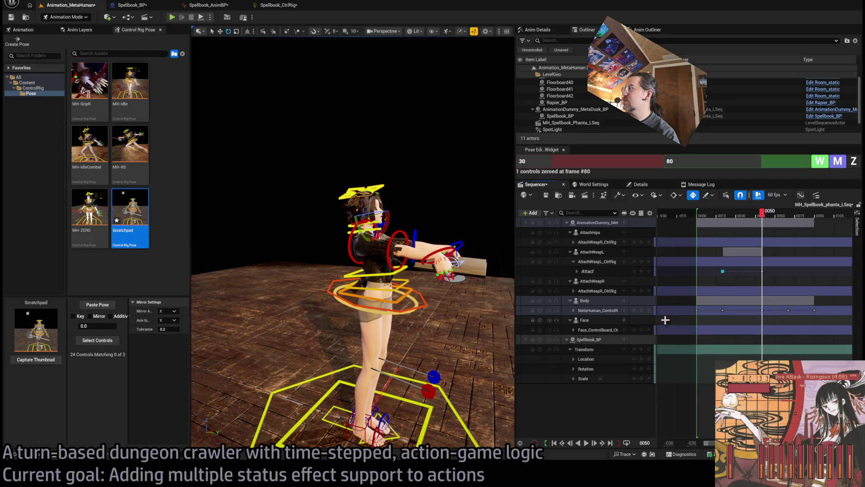
# Compare the body track's poses at frames 50 and 74, then select the left-hand weapon attach tracks.
pyautogui.click(742, 310)
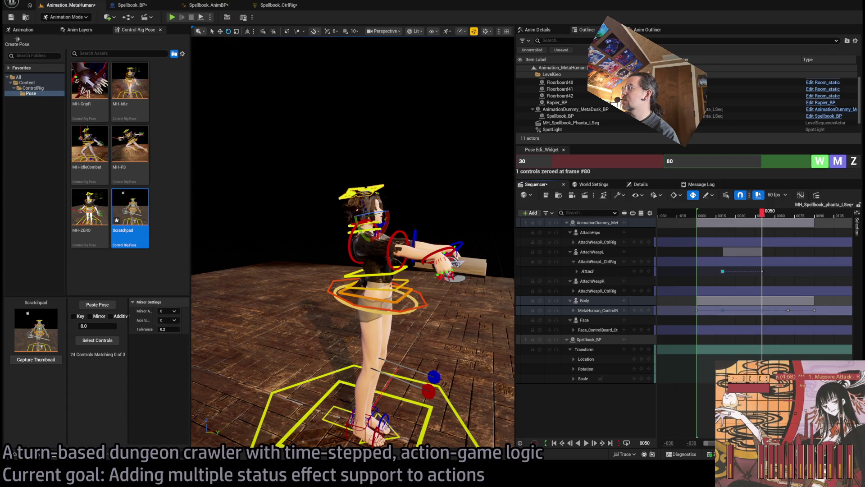
pyautogui.moveTo(768, 219)
pyautogui.mouseDown()
pyautogui.moveTo(758, 217)
pyautogui.moveTo(792, 219)
pyautogui.moveTo(797, 225)
pyautogui.moveTo(784, 221)
pyautogui.moveTo(791, 228)
pyautogui.mouseUp()
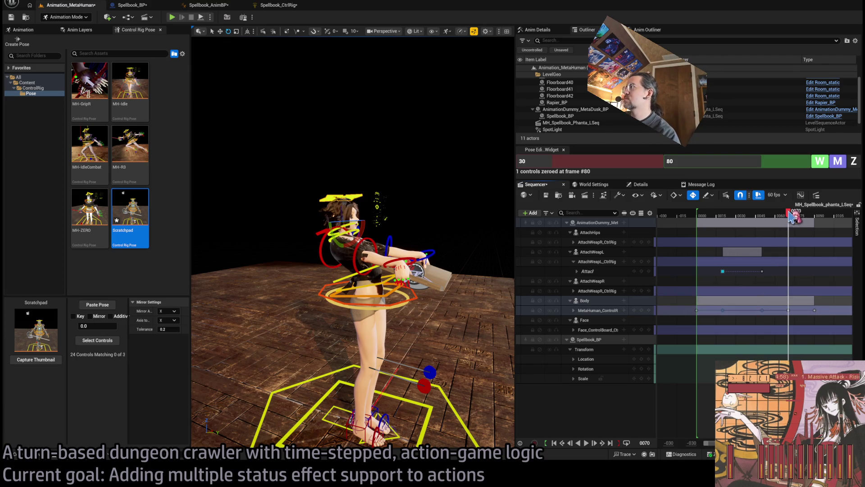
pyautogui.moveTo(793, 217); pyautogui.dragTo(767, 222)
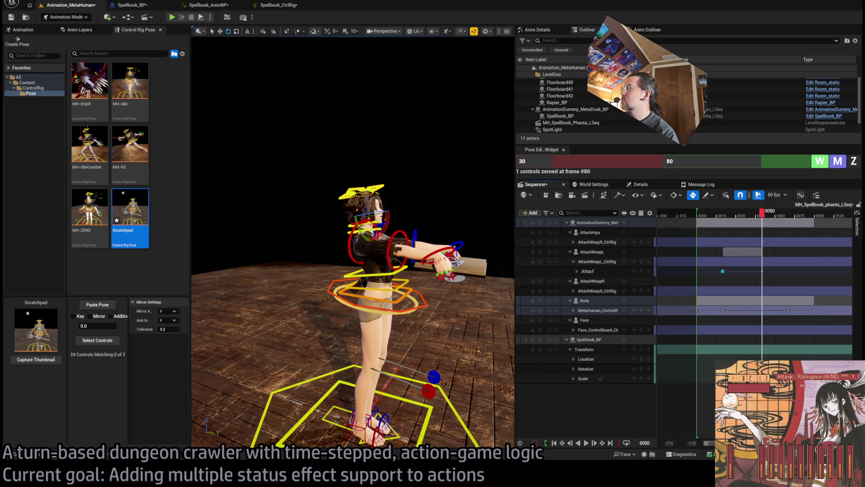
pyautogui.click(763, 270)
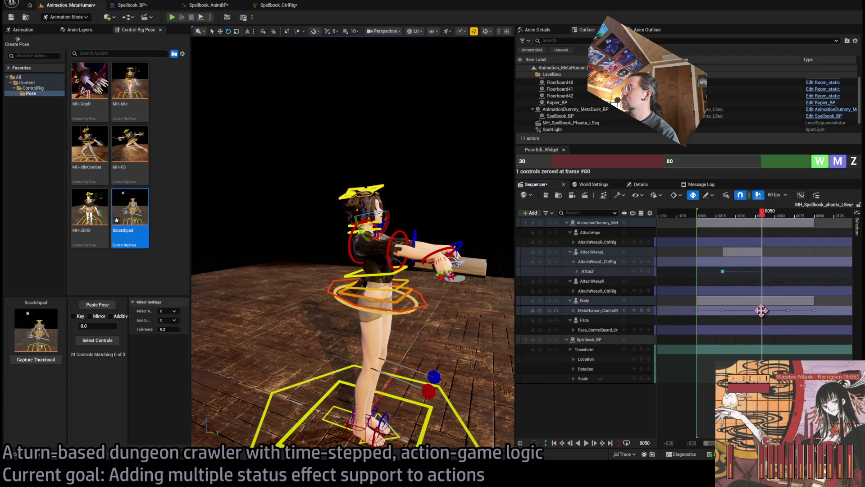
# Select the Attach key at frame 20 and play the attack twice from frame 0.
pyautogui.click(723, 271)
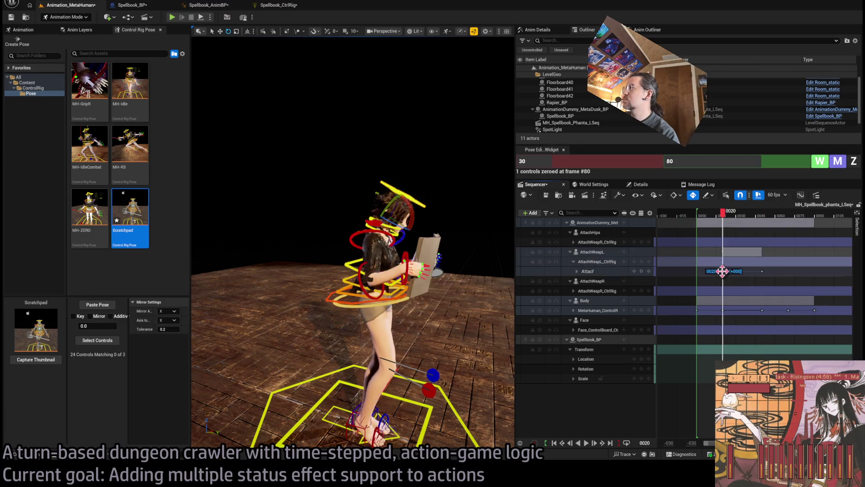
pyautogui.click(701, 224)
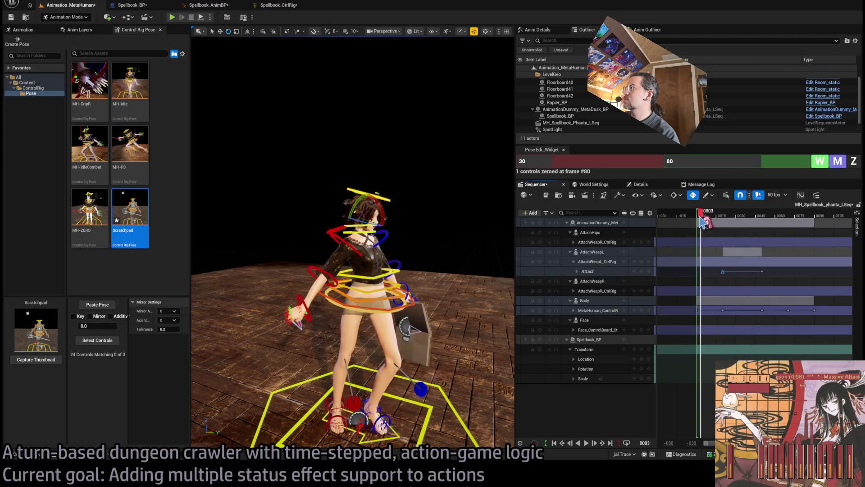
pyautogui.press('space')
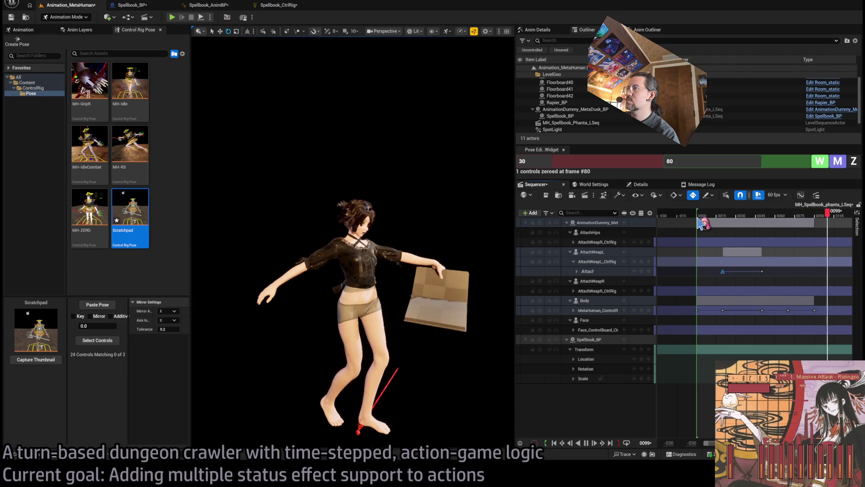
pyautogui.click(732, 212)
pyautogui.click(698, 217)
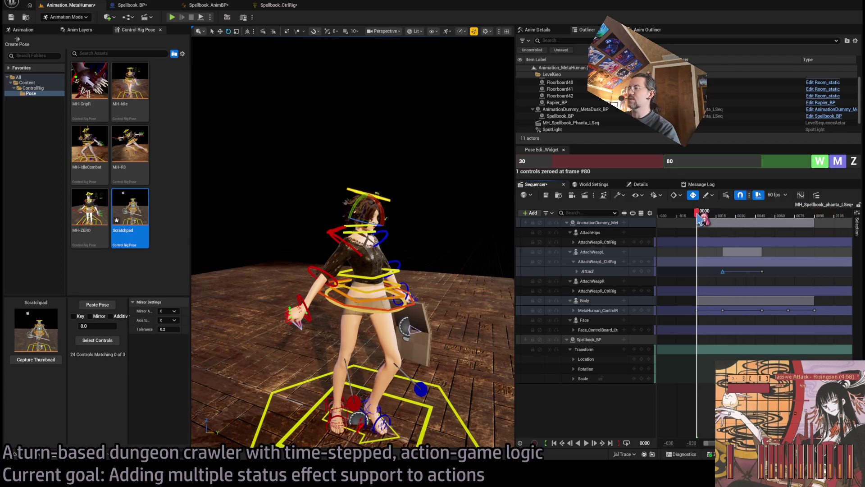
pyautogui.press('space')
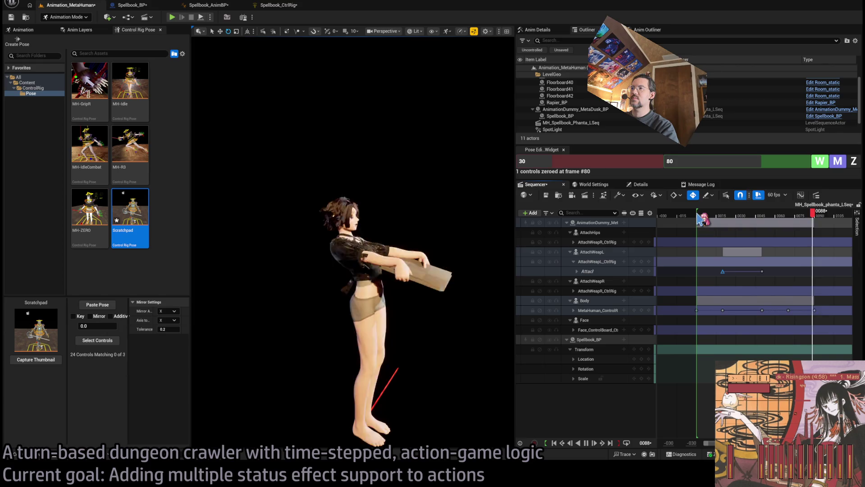
pyautogui.click(775, 218)
# Resume playback to frame 66, then box-select keys across the attach and body tracks.
pyautogui.moveTo(775, 218); pyautogui.dragTo(753, 219)
pyautogui.press('space')
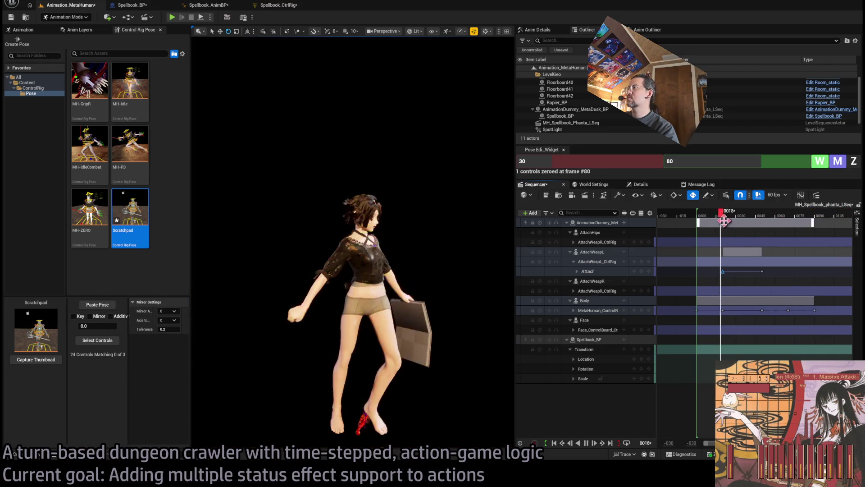
pyautogui.press('space')
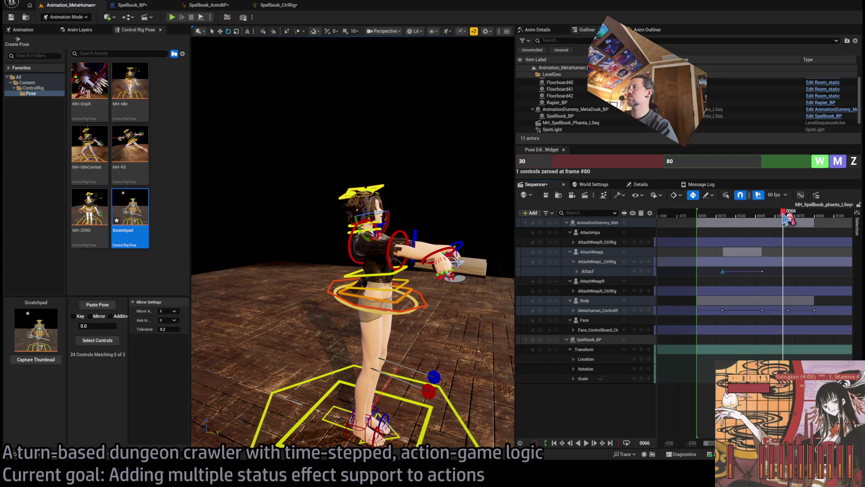
pyautogui.moveTo(787, 218)
pyautogui.mouseDown()
pyautogui.moveTo(699, 215)
pyautogui.moveTo(766, 215)
pyautogui.mouseUp()
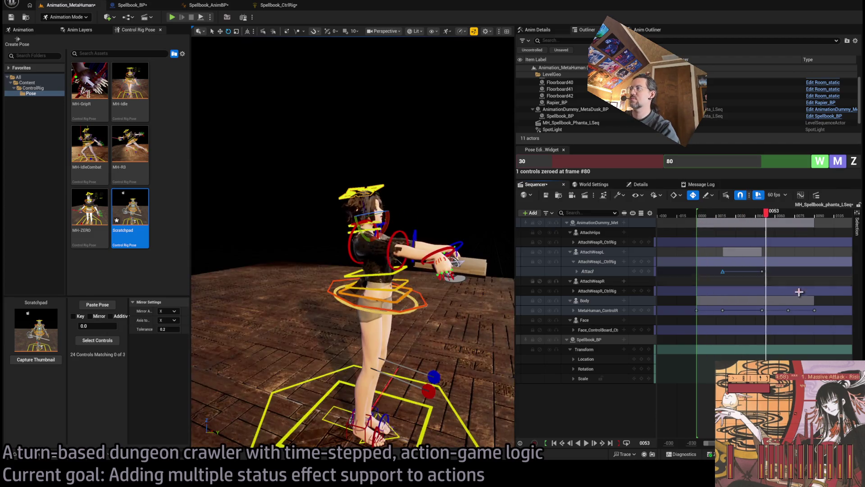
pyautogui.moveTo(836, 270)
pyautogui.mouseDown()
pyautogui.moveTo(698, 287)
pyautogui.moveTo(722, 322)
pyautogui.moveTo(700, 321)
pyautogui.mouseUp()
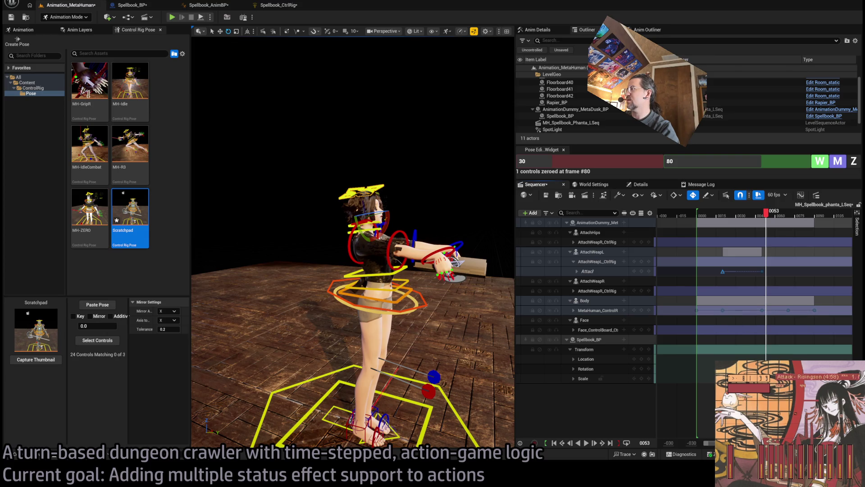
pyautogui.moveTo(729, 213); pyautogui.dragTo(701, 216)
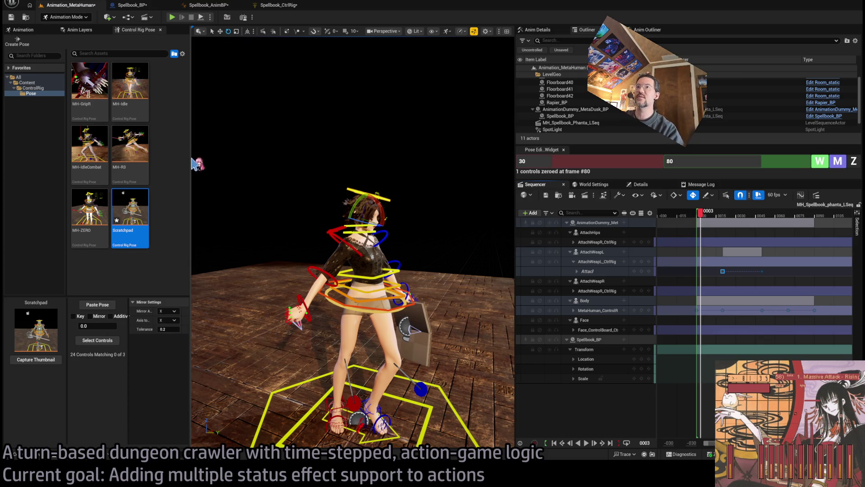
# Widen the 3D viewport, replay from frame 0, and scrub through to around frame 90.
pyautogui.moveTo(193, 166); pyautogui.dragTo(81, 168)
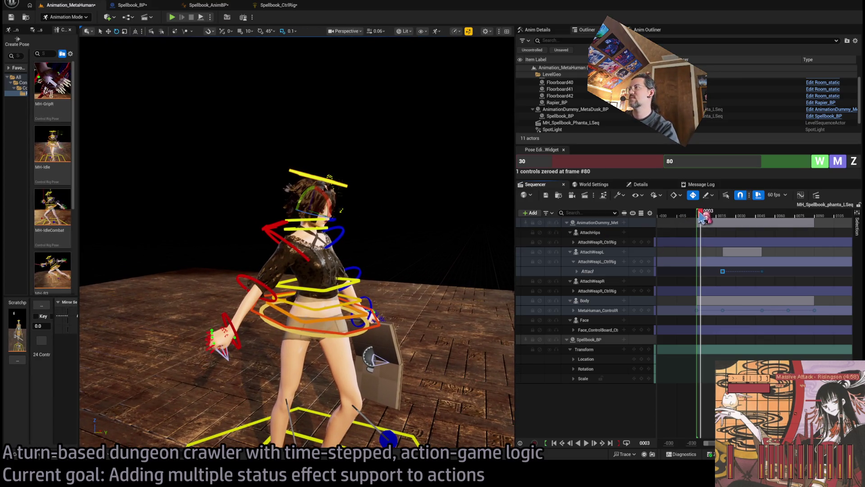
pyautogui.moveTo(701, 214); pyautogui.dragTo(675, 221)
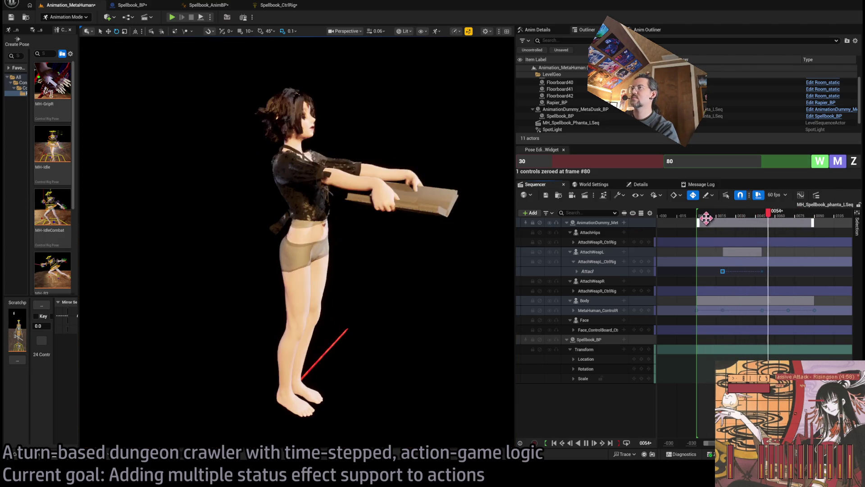
pyautogui.press('space')
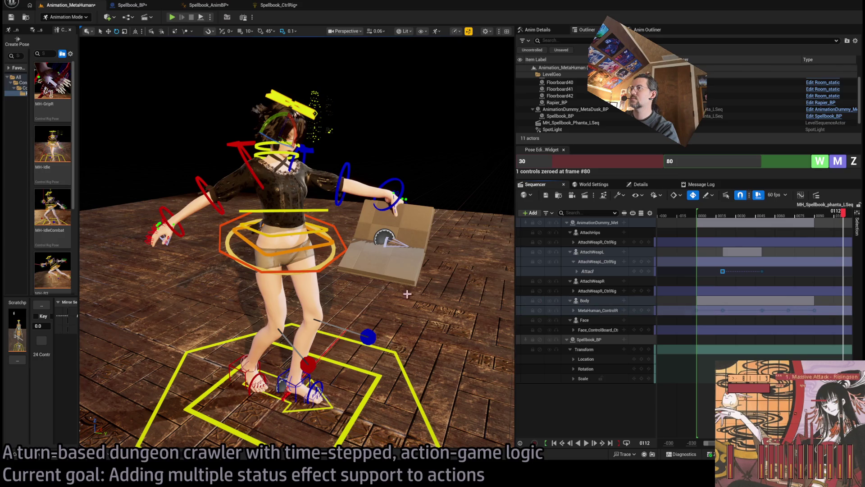
pyautogui.moveTo(297, 271); pyautogui.dragTo(217, 270)
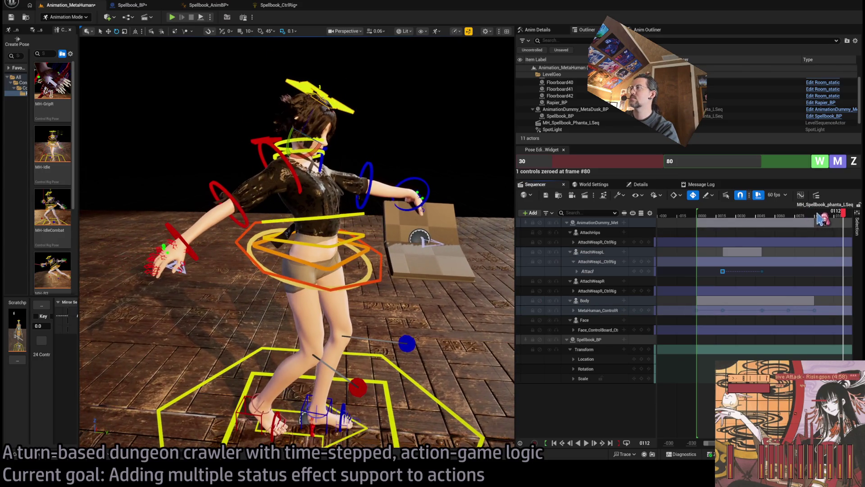
pyautogui.click(748, 215)
pyautogui.moveTo(757, 219)
pyautogui.mouseDown()
pyautogui.moveTo(838, 221)
pyautogui.moveTo(819, 223)
pyautogui.mouseUp()
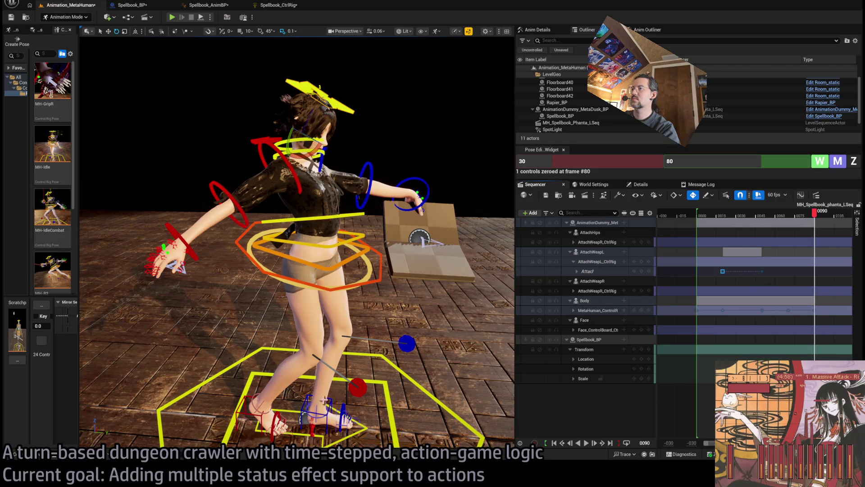
# Frame the right foot control and slide it back and to the left.
pyautogui.click(241, 405)
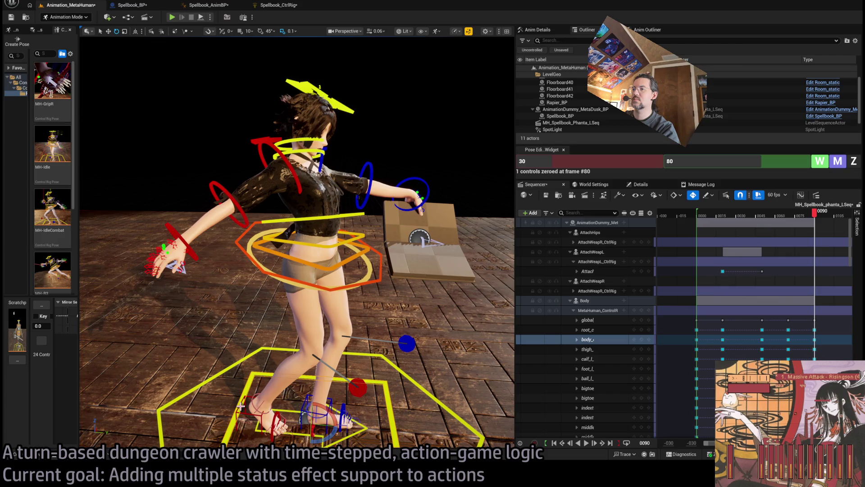
pyautogui.click(266, 417)
pyautogui.moveTo(265, 417)
pyautogui.mouseDown()
pyautogui.moveTo(135, 306)
pyautogui.moveTo(99, 311)
pyautogui.mouseUp()
pyautogui.press('f')
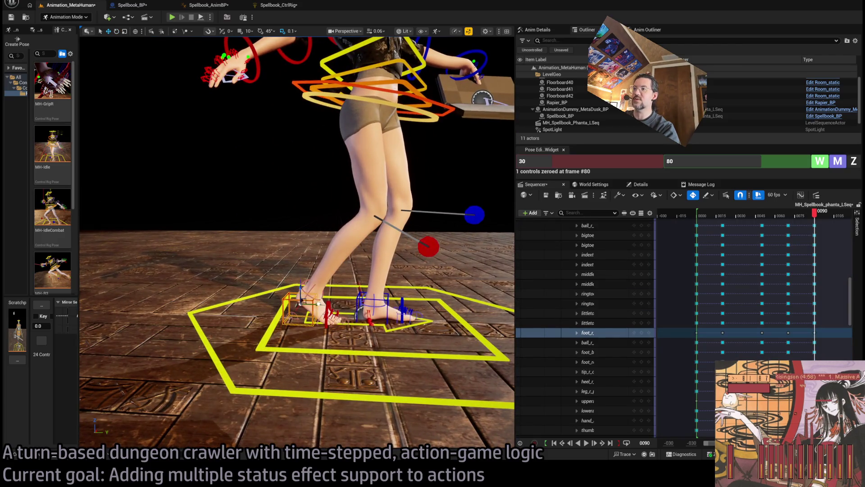
pyautogui.moveTo(318, 304); pyautogui.dragTo(309, 291)
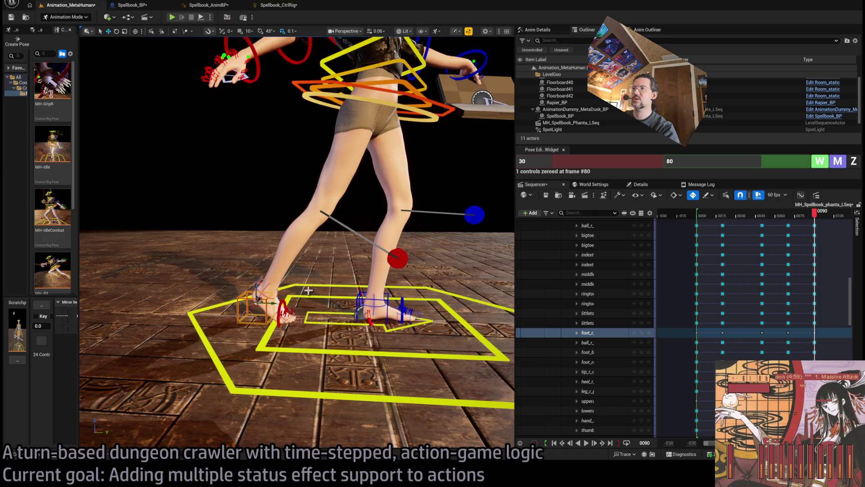
# Shift the hip control down and left, then move the right foot further left.
pyautogui.click(437, 114)
pyautogui.moveTo(378, 96)
pyautogui.mouseDown()
pyautogui.moveTo(352, 110)
pyautogui.moveTo(311, 104)
pyautogui.mouseUp()
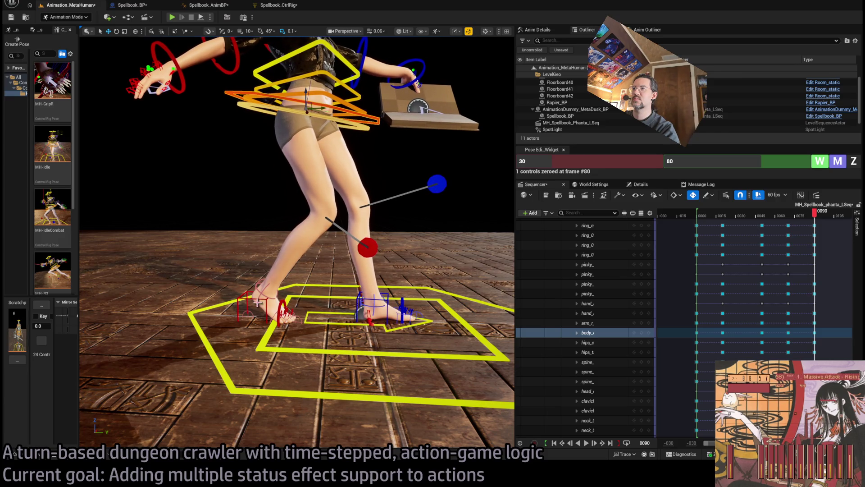
pyautogui.click(263, 296)
pyautogui.moveTo(263, 295)
pyautogui.mouseDown()
pyautogui.moveTo(228, 296)
pyautogui.moveTo(234, 294)
pyautogui.mouseUp()
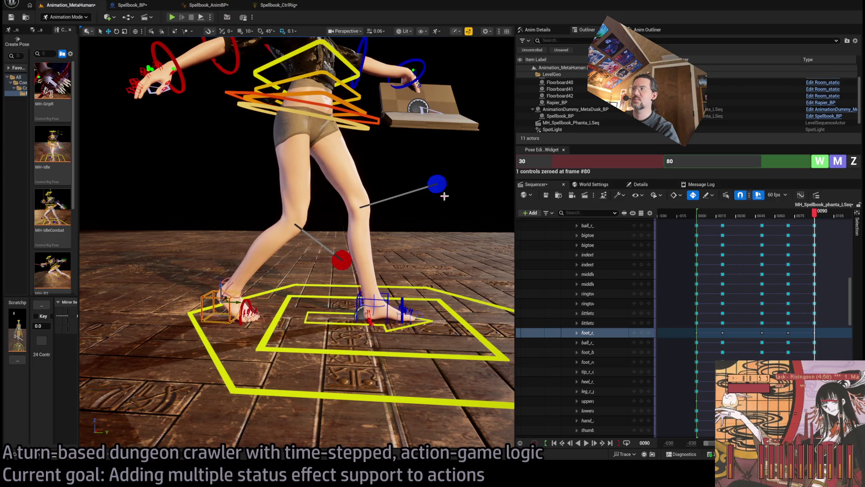
# Play back from frame 43 and stop at frame 89 to review the new end pose.
pyautogui.moveTo(820, 220)
pyautogui.mouseDown()
pyautogui.moveTo(802, 212)
pyautogui.moveTo(759, 218)
pyautogui.mouseUp()
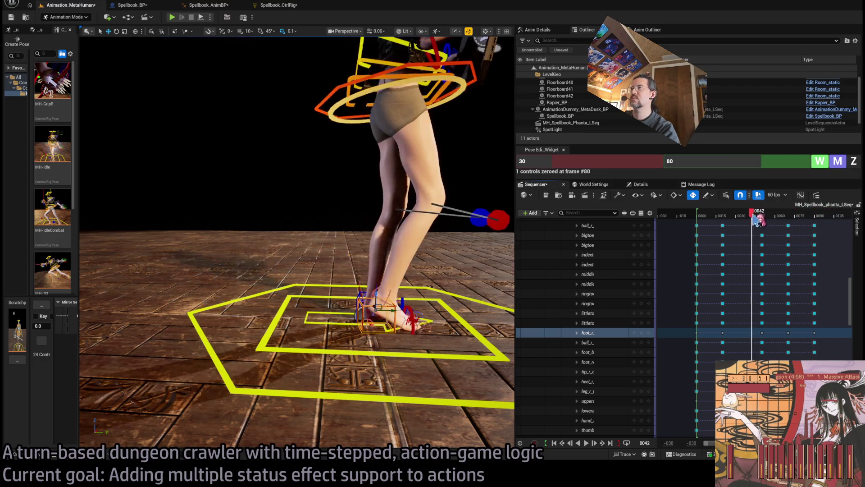
pyautogui.press('space')
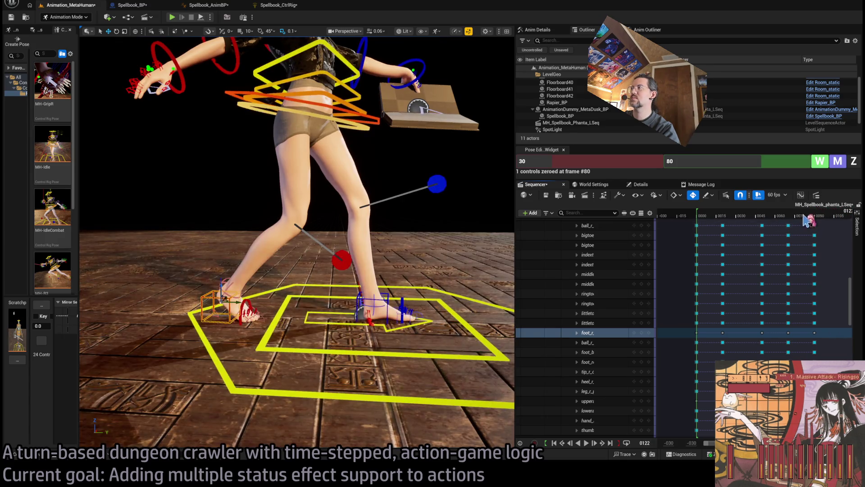
pyautogui.click(817, 216)
pyautogui.press('f')
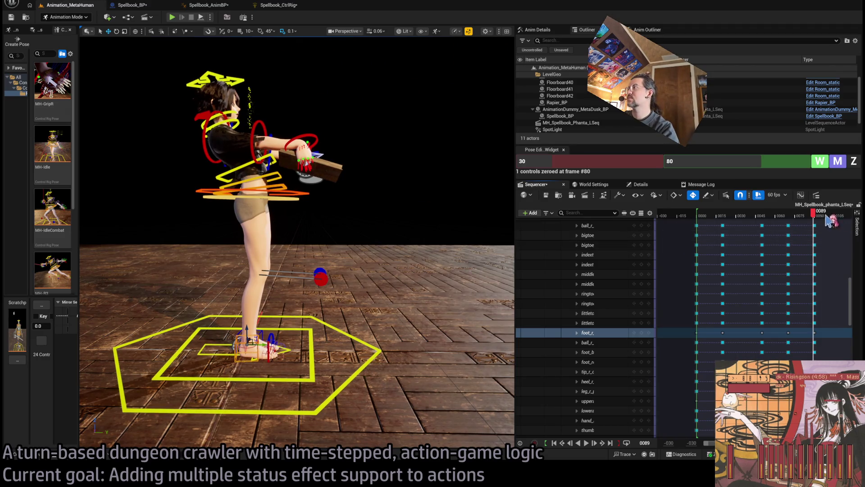
# Review the ending from frame 30 to 105, then zoom the timeline out past the last keys.
pyautogui.moveTo(814, 212); pyautogui.dragTo(739, 220)
pyautogui.press('space')
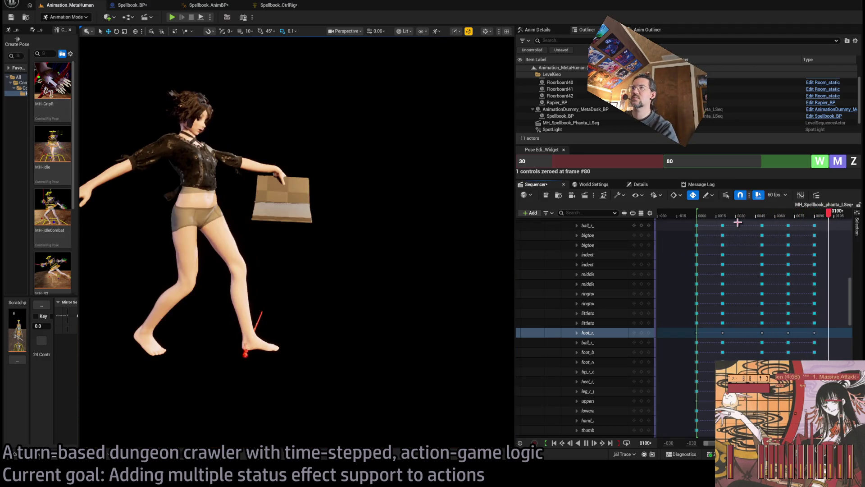
pyautogui.moveTo(811, 219)
pyautogui.mouseDown()
pyautogui.moveTo(795, 218)
pyautogui.moveTo(836, 224)
pyautogui.mouseUp()
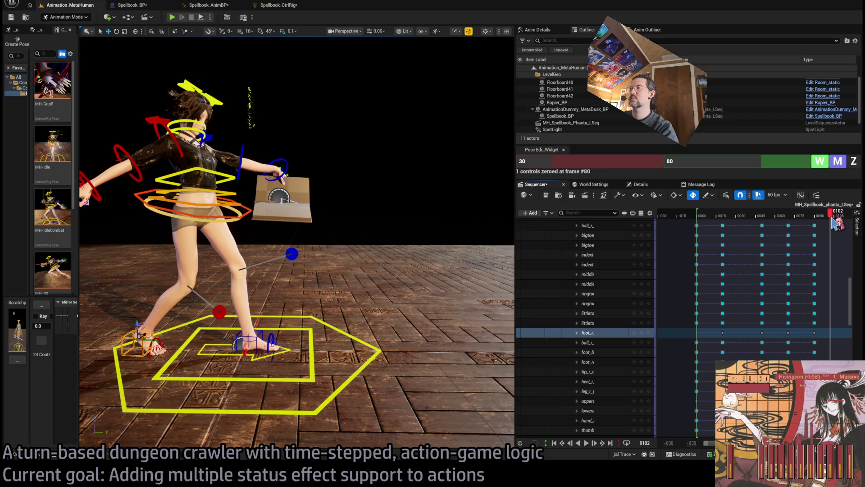
pyautogui.moveTo(832, 219)
pyautogui.mouseDown()
pyautogui.moveTo(838, 224)
pyautogui.moveTo(705, 240)
pyautogui.moveTo(839, 237)
pyautogui.mouseUp()
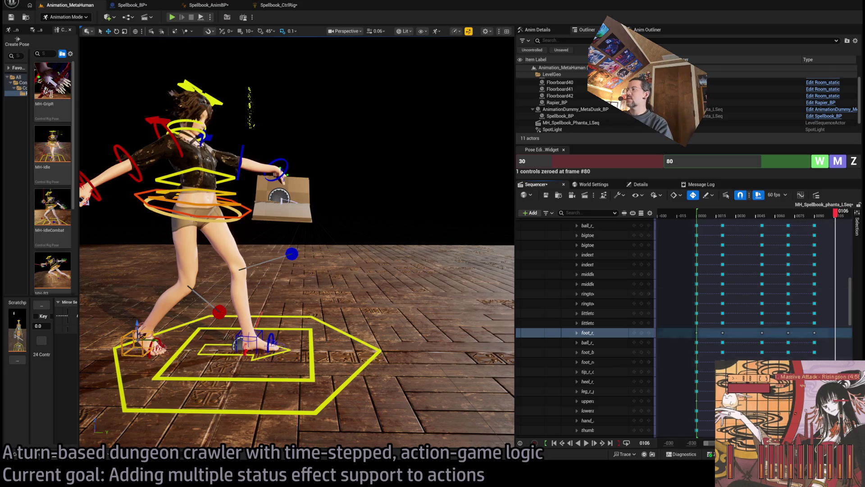
pyautogui.scroll(-2, 766, 313)
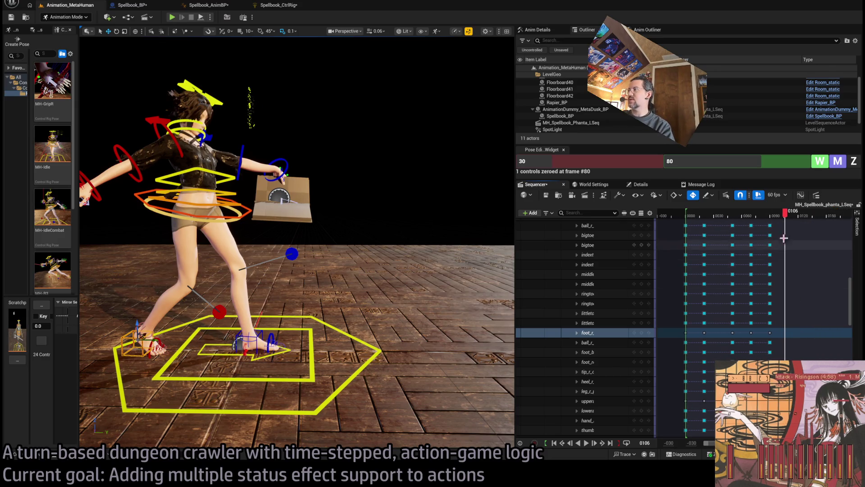
pyautogui.moveTo(786, 215); pyautogui.dragTo(798, 221)
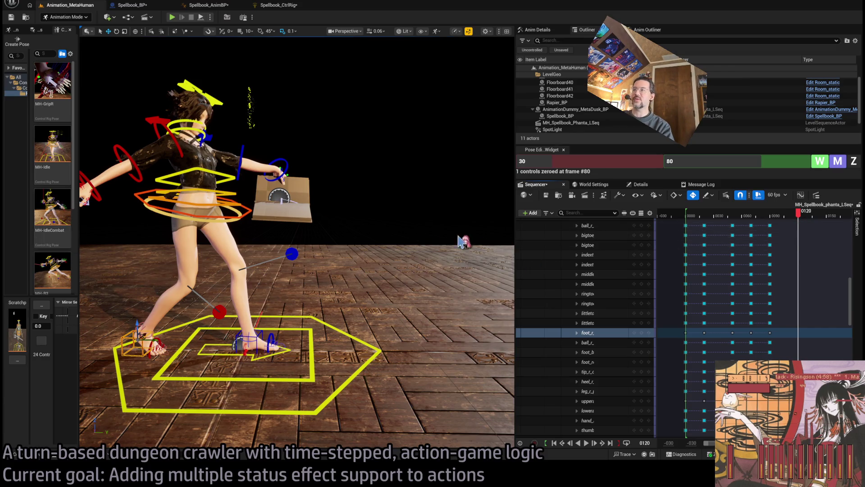
pyautogui.scroll(6, 659, 313)
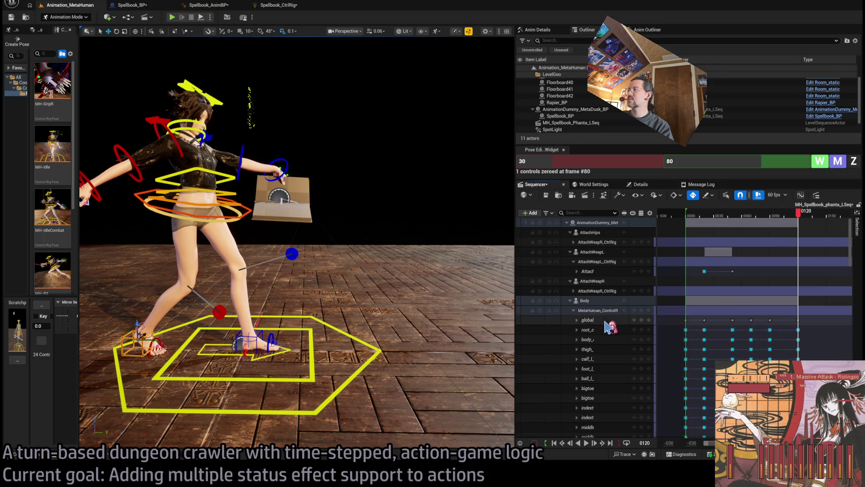
# Select the global through the last mha_ body control tracks and apply the MH-Idle pose at frame 120.
pyautogui.click(586, 320)
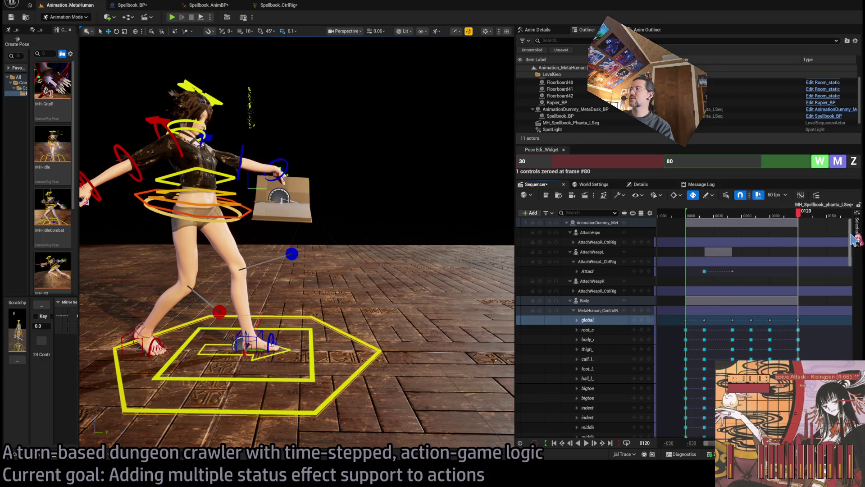
pyautogui.scroll(-10, 600, 315)
pyautogui.keyDown('shift'); pyautogui.click(599, 365); pyautogui.keyUp('shift')
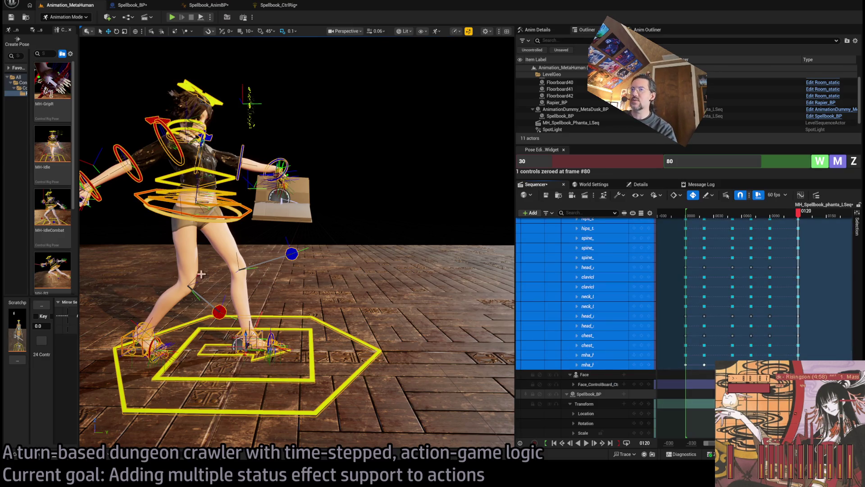
pyautogui.scroll(-1, 63, 198)
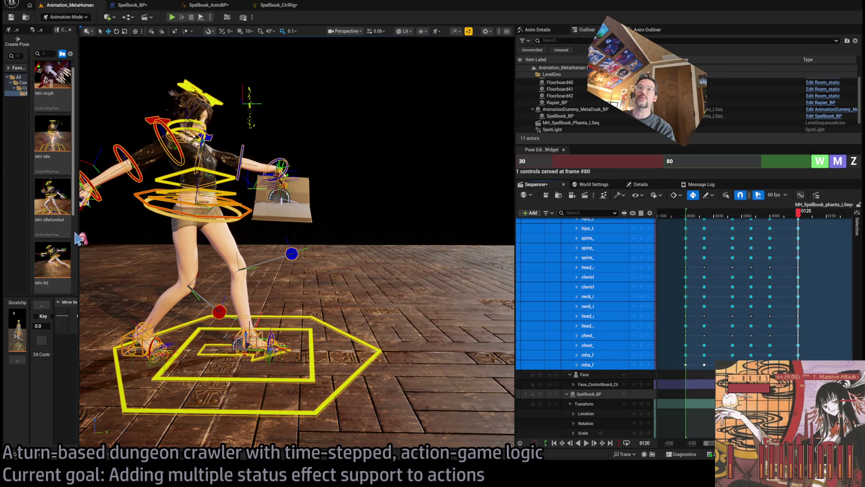
pyautogui.click(57, 142)
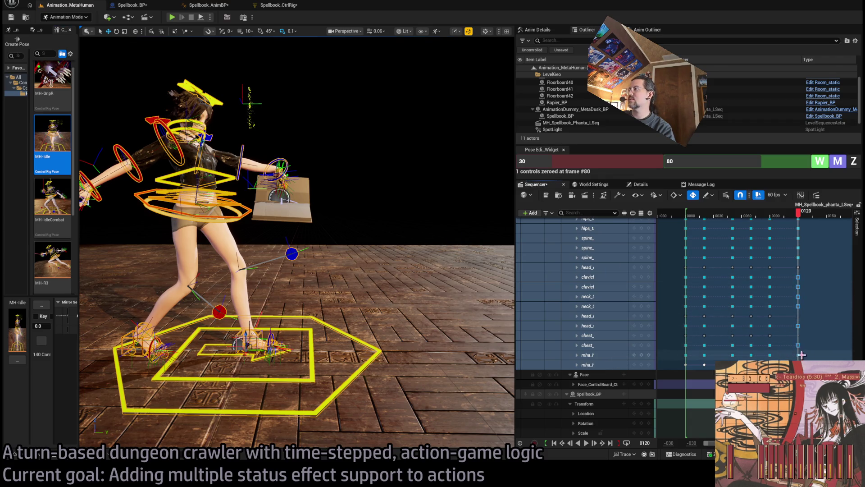
pyautogui.scroll(5, 851, 331)
pyautogui.scroll(10, 852, 329)
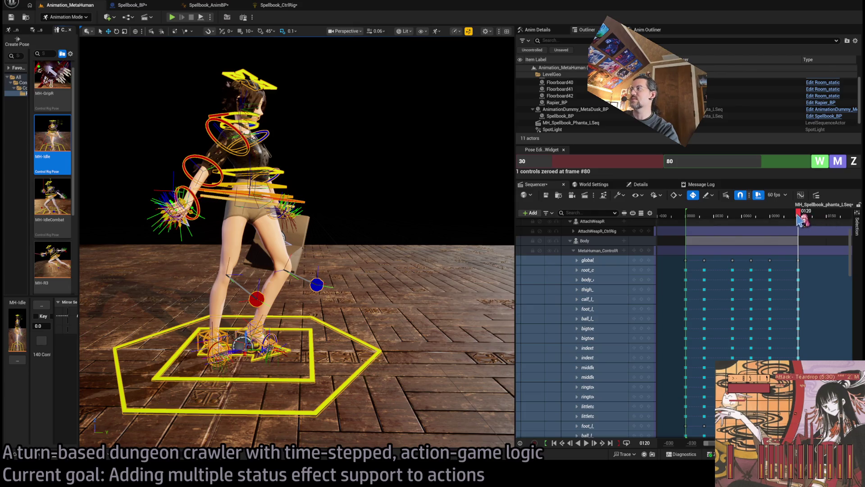
# Play back from frame 78 and step to frame 120 to check the idle pose.
pyautogui.moveTo(798, 215); pyautogui.dragTo(735, 234)
pyautogui.press('space')
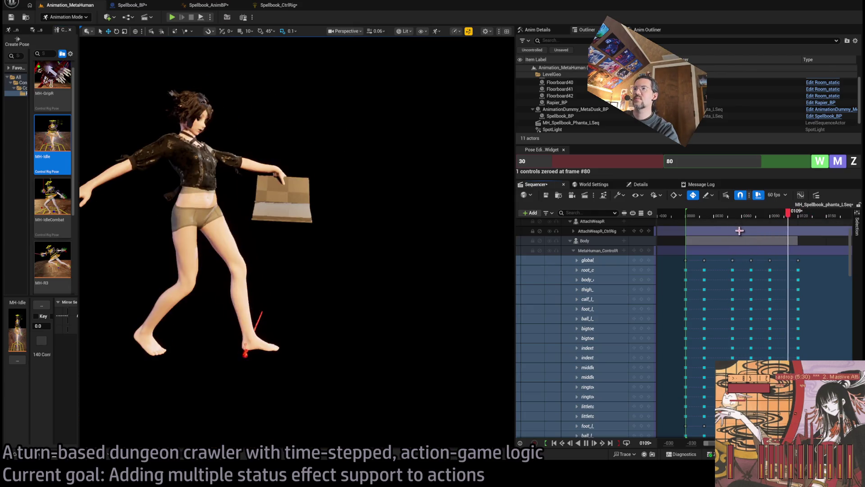
pyautogui.press('space')
pyautogui.moveTo(817, 214)
pyautogui.mouseDown()
pyautogui.moveTo(778, 219)
pyautogui.moveTo(809, 224)
pyautogui.moveTo(798, 224)
pyautogui.mouseUp()
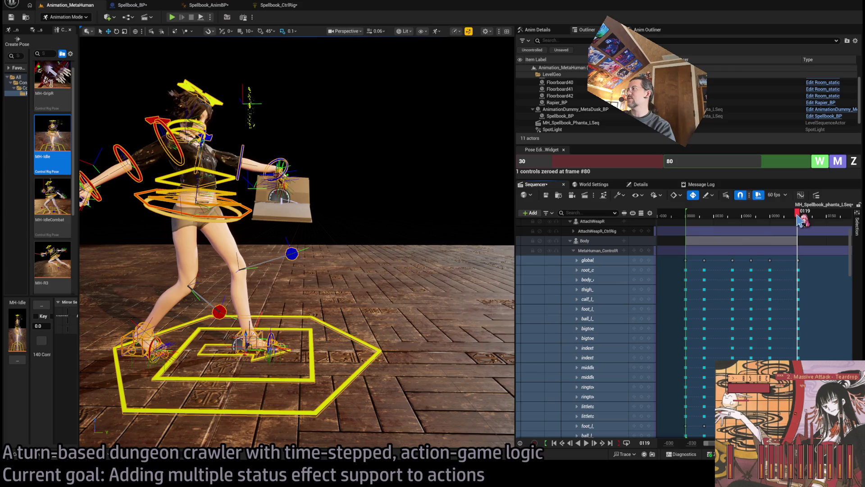
pyautogui.moveTo(801, 221); pyautogui.dragTo(807, 220)
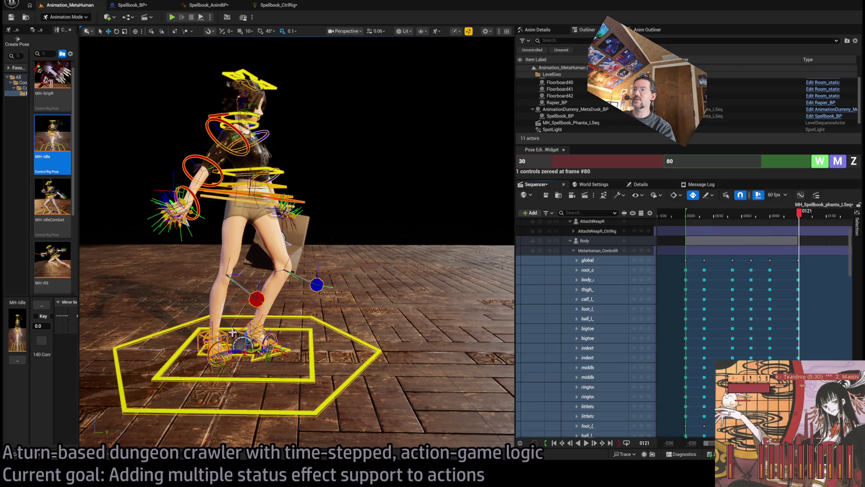
# With only the right foot control selected, change the pose editor's 30 value to 90.
pyautogui.click(224, 335)
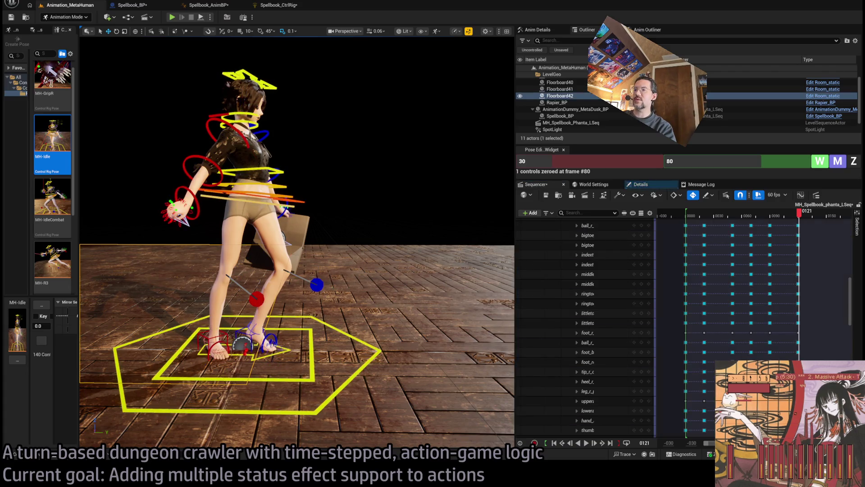
pyautogui.click(760, 170)
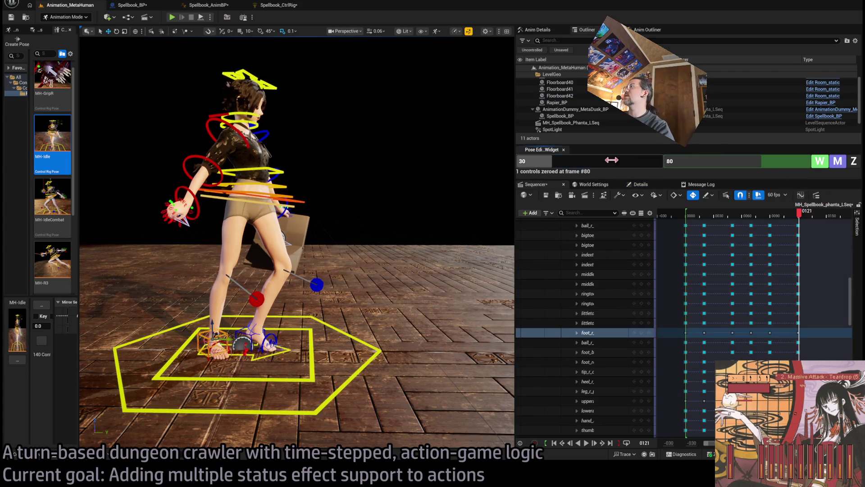
pyautogui.write('90')
pyautogui.press('Tab')
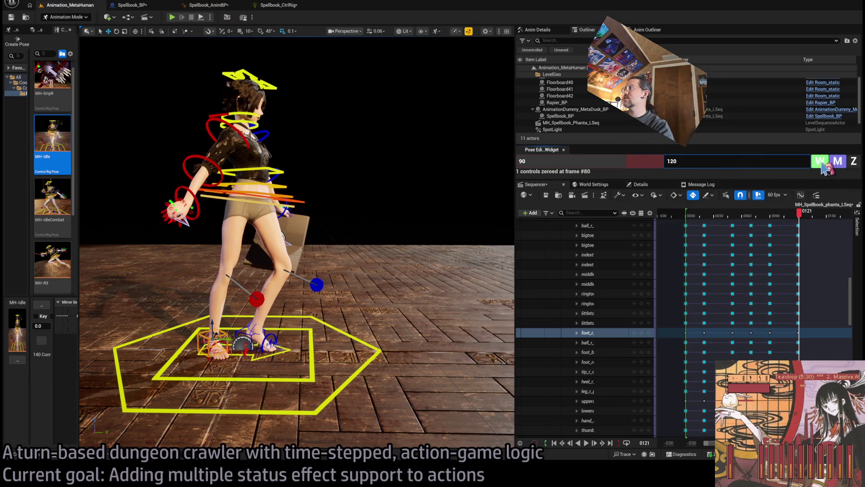
# Write keys at frame 120 and tilt the right foot so the toes point up.
pyautogui.click(798, 215)
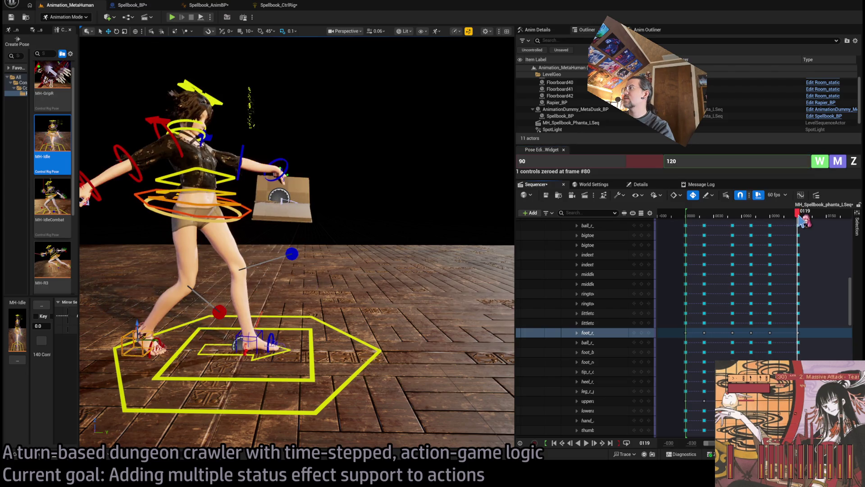
pyautogui.press('Right')
pyautogui.click(821, 161)
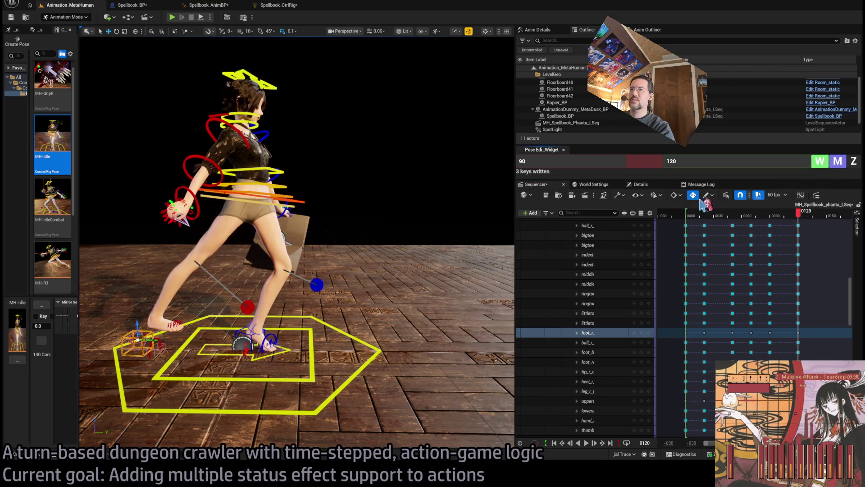
pyautogui.moveTo(329, 266); pyautogui.dragTo(310, 239)
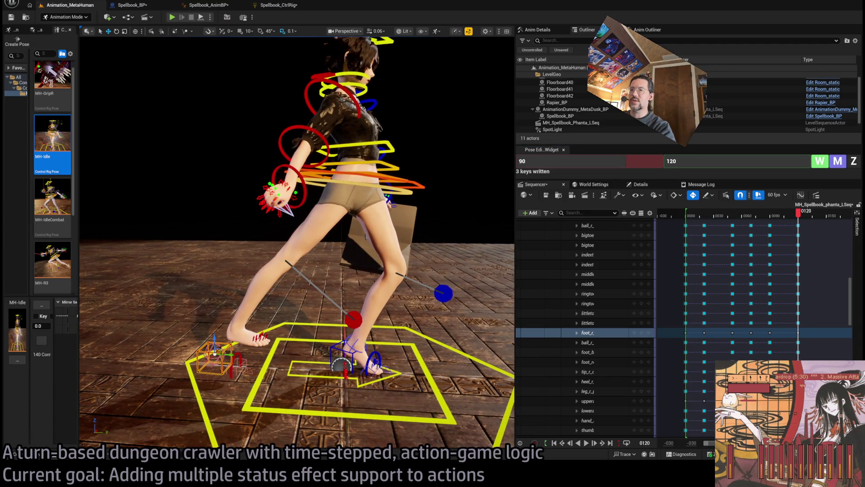
pyautogui.click(223, 346)
pyautogui.moveTo(226, 336); pyautogui.dragTo(347, 191)
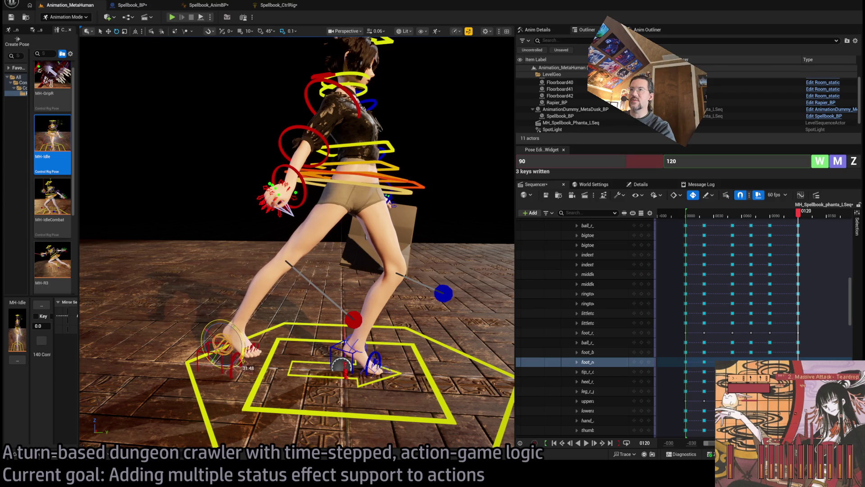
# Lower the hips into a deeper lunge, reset the foot control, and twist the upper body.
pyautogui.click(410, 182)
pyautogui.moveTo(359, 175); pyautogui.dragTo(334, 192)
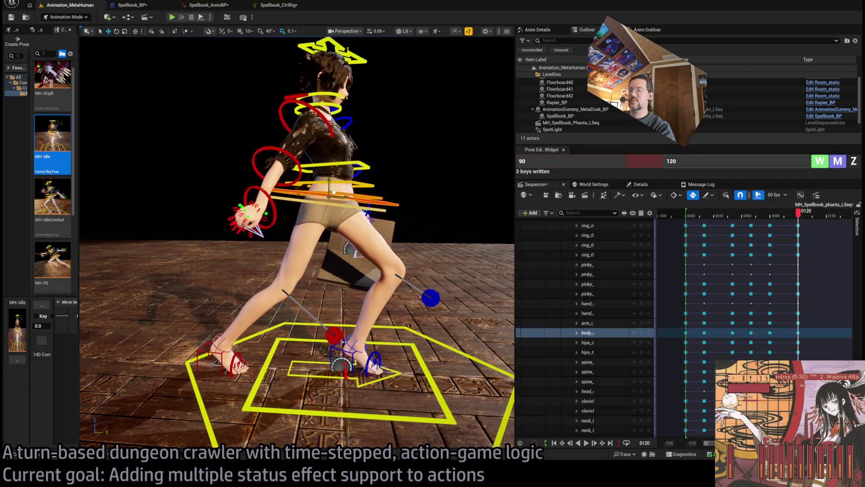
pyautogui.click(351, 348)
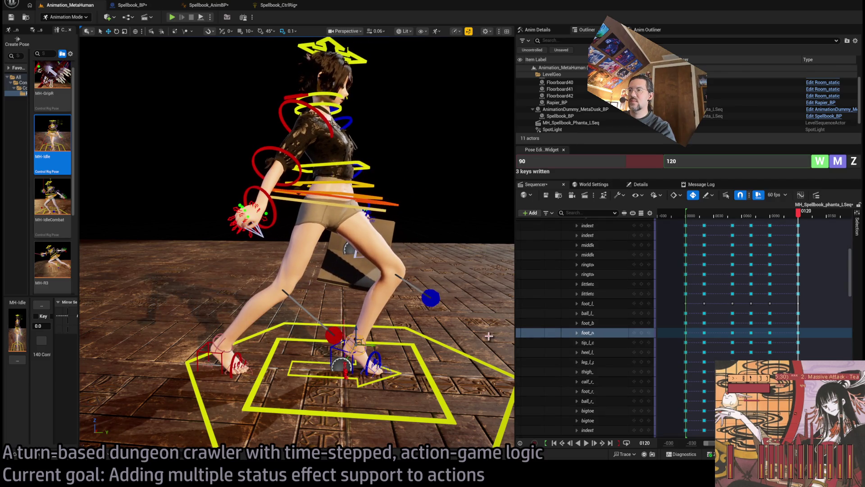
pyautogui.click(854, 164)
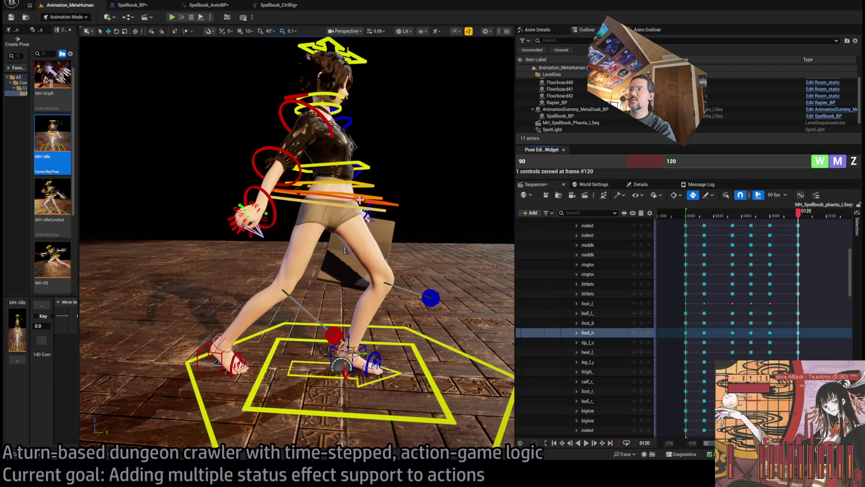
pyautogui.moveTo(345, 200)
pyautogui.mouseDown()
pyautogui.moveTo(333, 198)
pyautogui.moveTo(364, 232)
pyautogui.mouseUp()
pyautogui.moveTo(264, 161)
pyautogui.mouseDown()
pyautogui.moveTo(234, 162)
pyautogui.moveTo(265, 162)
pyautogui.mouseUp()
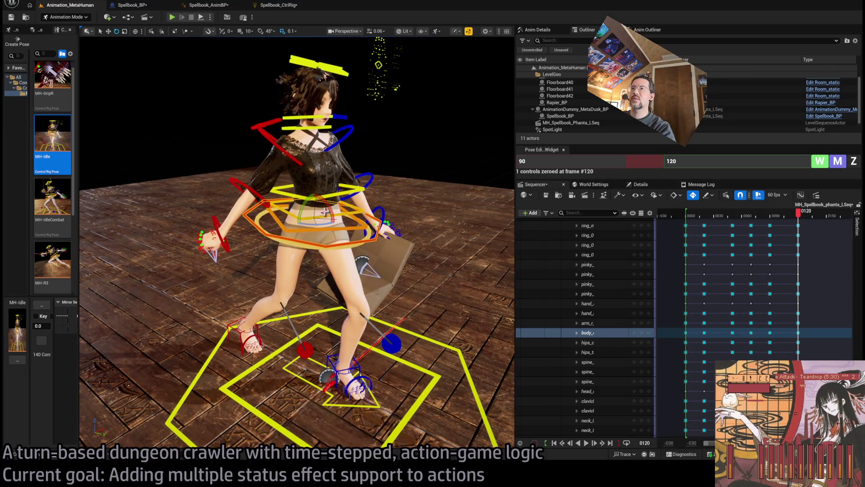
pyautogui.moveTo(325, 211)
pyautogui.mouseDown()
pyautogui.moveTo(376, 95)
pyautogui.moveTo(334, 121)
pyautogui.mouseUp()
# Select the arm and hand controls plus all finger tracks and reset the fingers at frame 120.
pyautogui.click(375, 100)
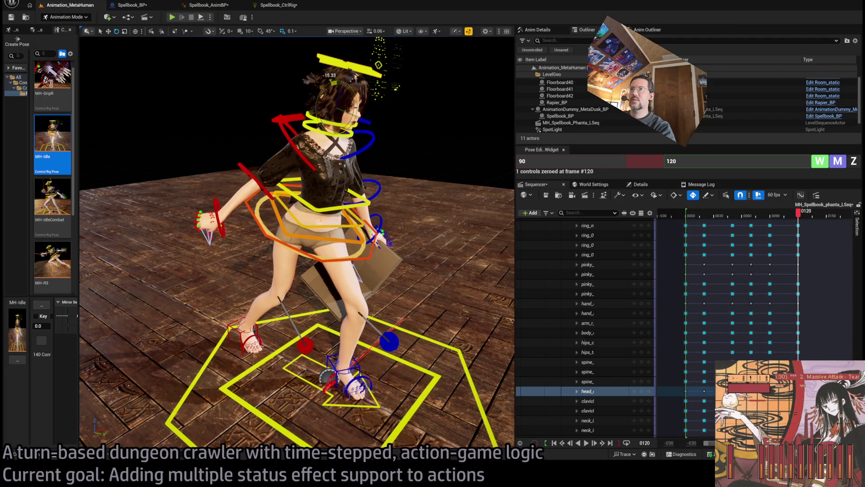
pyautogui.click(247, 174)
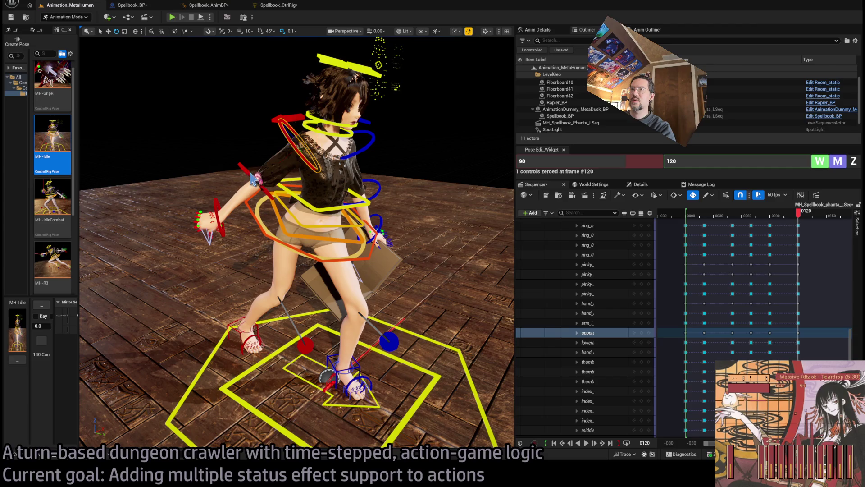
pyautogui.keyDown('ctrl'); pyautogui.click(253, 179); pyautogui.keyUp('ctrl')
pyautogui.keyDown('ctrl'); pyautogui.click(218, 201); pyautogui.keyUp('ctrl')
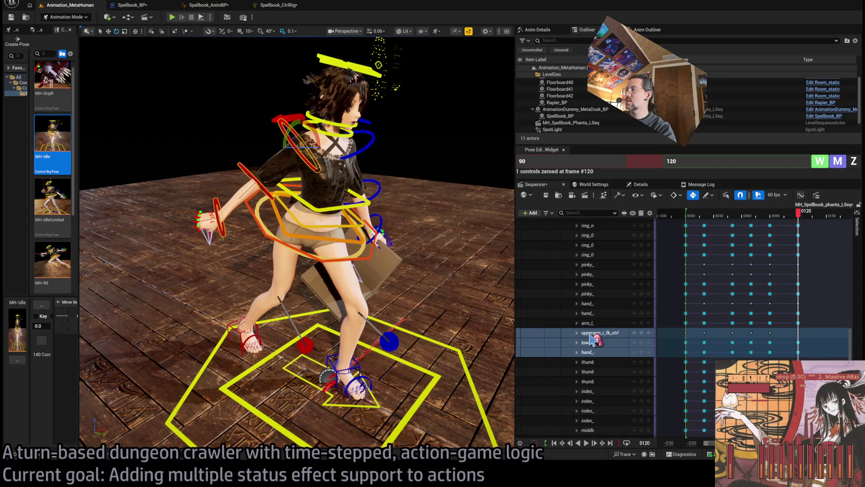
pyautogui.scroll(-6, 595, 356)
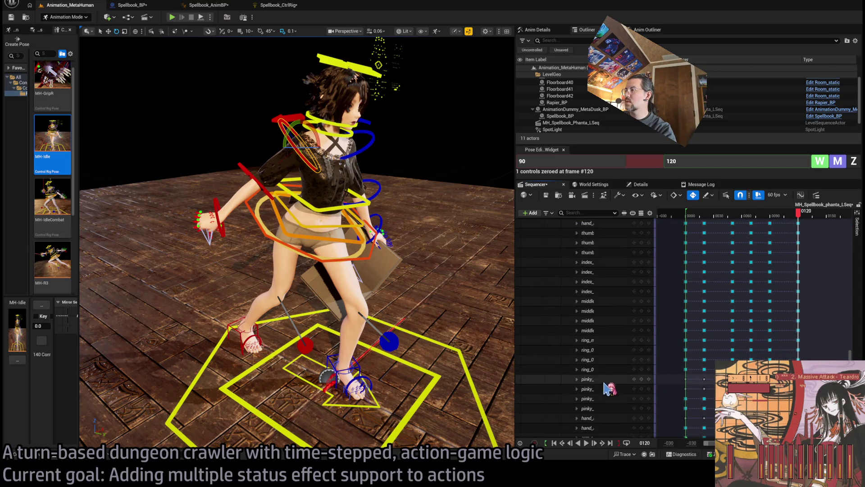
pyautogui.keyDown('shift'); pyautogui.click(619, 386); pyautogui.keyUp('shift')
pyautogui.click(854, 163)
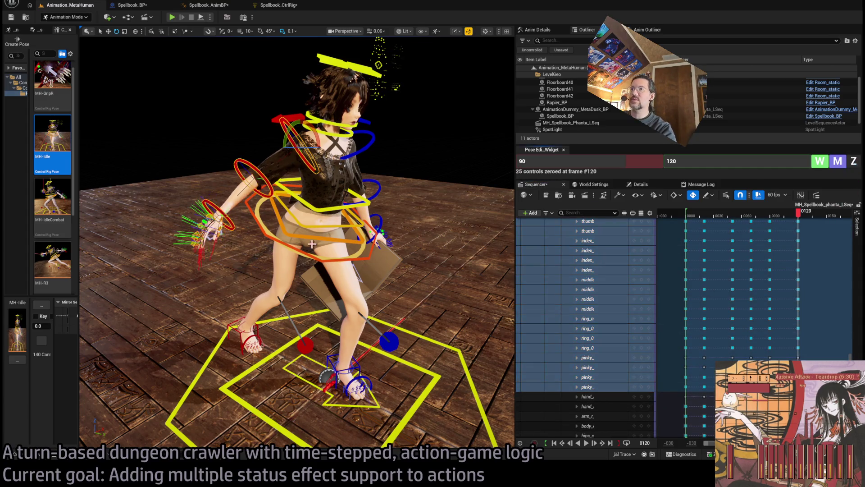
# Rotate the forearm to lift the hand, then try raising the book further and undo it.
pyautogui.moveTo(291, 228)
pyautogui.mouseDown()
pyautogui.moveTo(343, 221)
pyautogui.moveTo(342, 198)
pyautogui.moveTo(324, 212)
pyautogui.moveTo(296, 214)
pyautogui.moveTo(300, 245)
pyautogui.mouseUp()
pyautogui.click(296, 214)
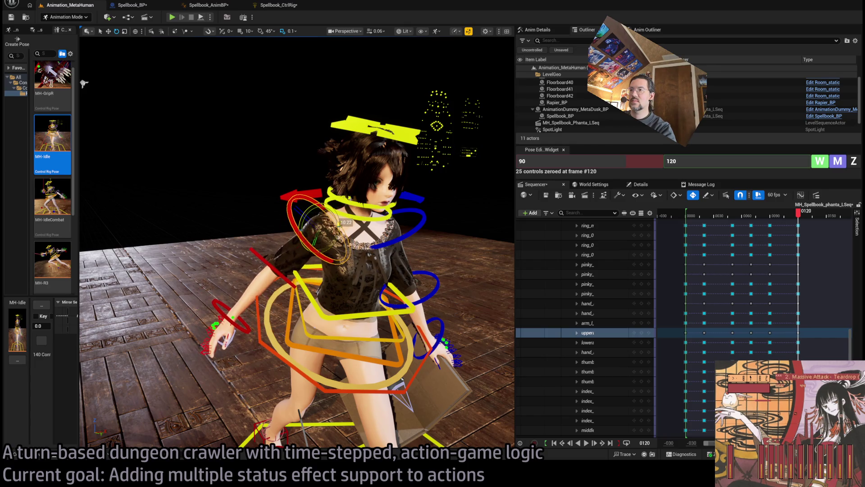
pyautogui.click(282, 274)
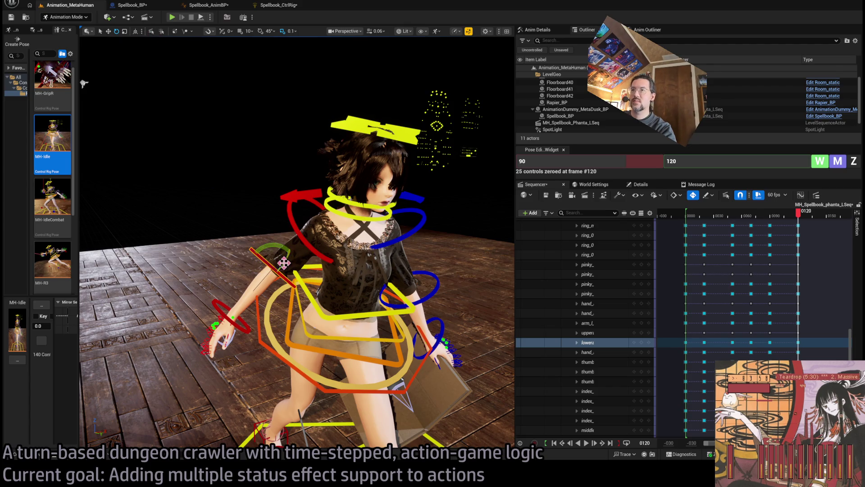
pyautogui.moveTo(284, 263)
pyautogui.mouseDown()
pyautogui.moveTo(280, 253)
pyautogui.moveTo(259, 261)
pyautogui.mouseUp()
pyautogui.moveTo(308, 337)
pyautogui.mouseDown()
pyautogui.moveTo(199, 112)
pyautogui.moveTo(266, 136)
pyautogui.moveTo(351, 364)
pyautogui.mouseUp()
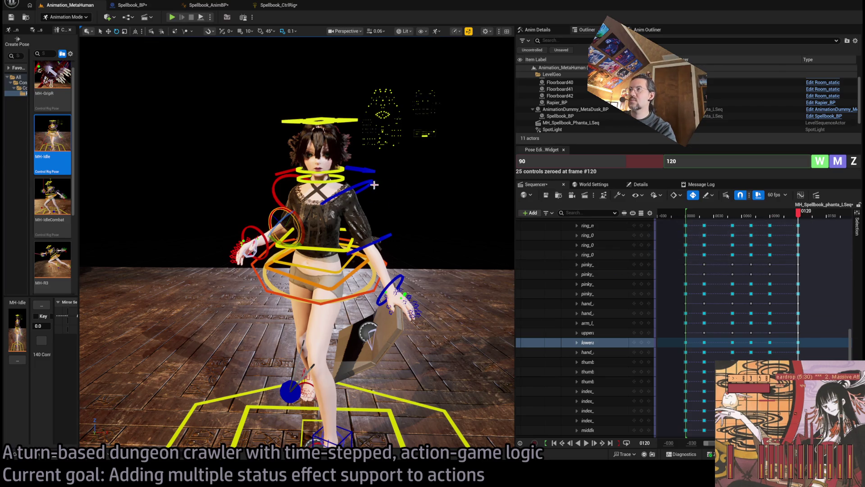
pyautogui.moveTo(798, 217)
pyautogui.mouseDown()
pyautogui.moveTo(778, 218)
pyautogui.moveTo(809, 221)
pyautogui.moveTo(803, 225)
pyautogui.mouseUp()
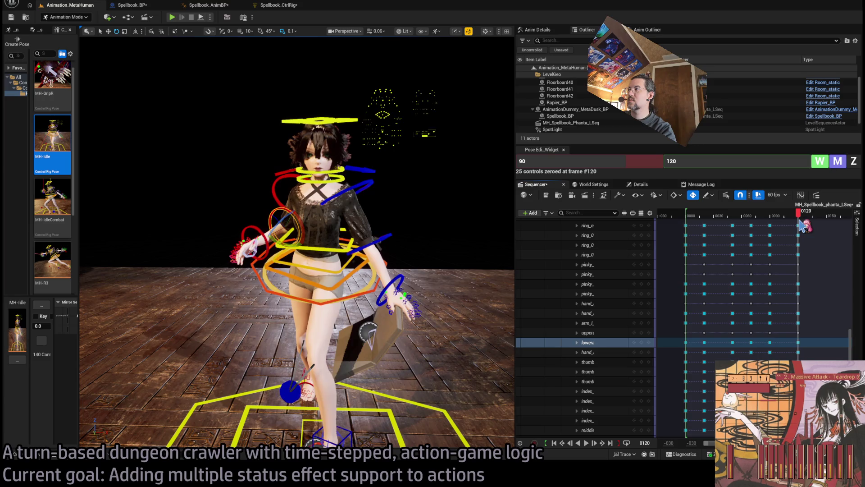
pyautogui.click(381, 245)
pyautogui.moveTo(381, 230)
pyautogui.mouseDown()
pyautogui.moveTo(396, 212)
pyautogui.moveTo(398, 247)
pyautogui.mouseUp()
pyautogui.hotkey('ctrl', 'z')
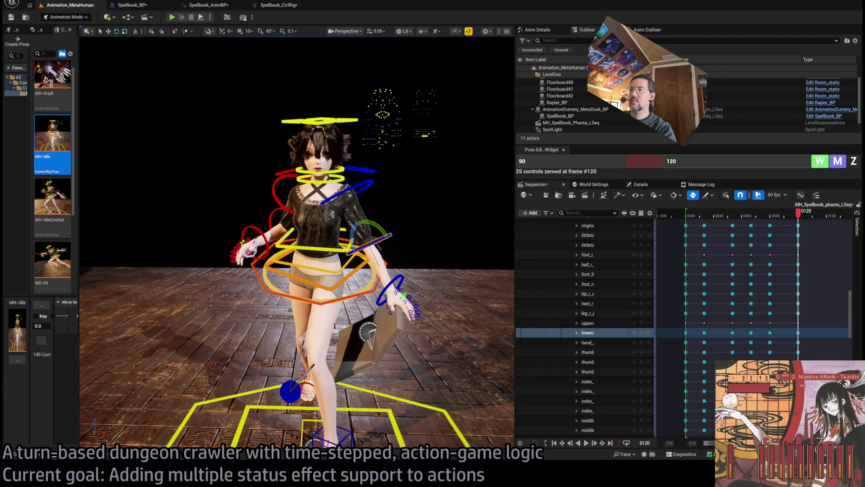
# Reset the upper arm, lower arm and hand controls to default, then select all finger tracks.
pyautogui.click(375, 212)
pyautogui.keyDown('ctrl'); pyautogui.click(387, 238); pyautogui.keyUp('ctrl')
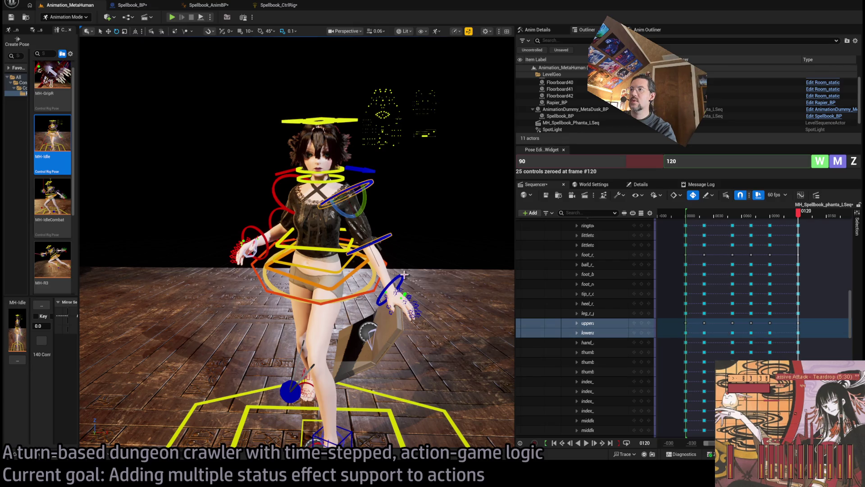
pyautogui.keyDown('ctrl'); pyautogui.click(403, 275); pyautogui.keyUp('ctrl')
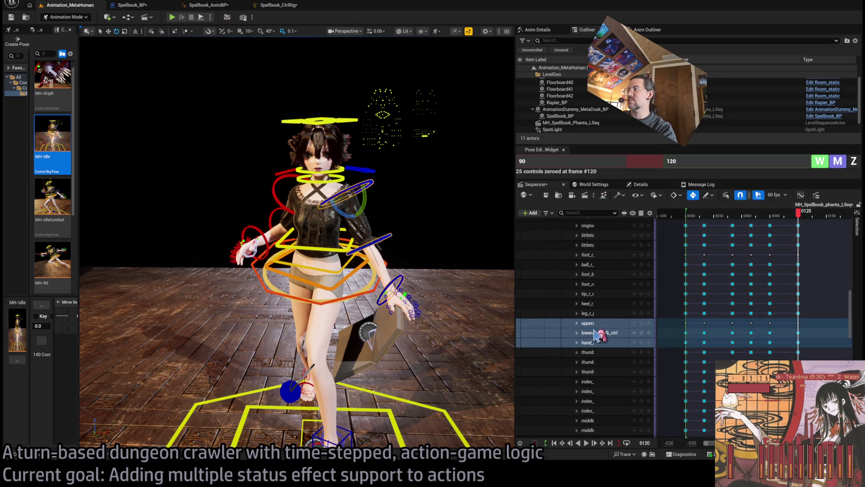
pyautogui.click(855, 165)
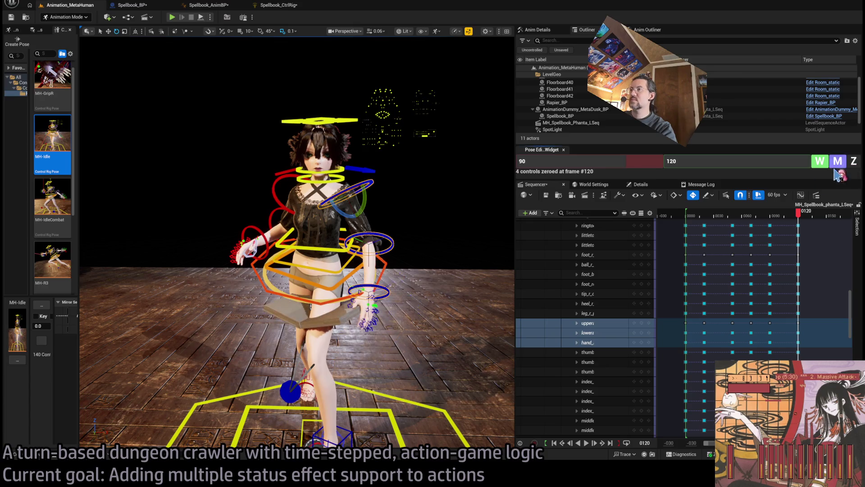
pyautogui.click(608, 353)
pyautogui.scroll(-1, 847, 297)
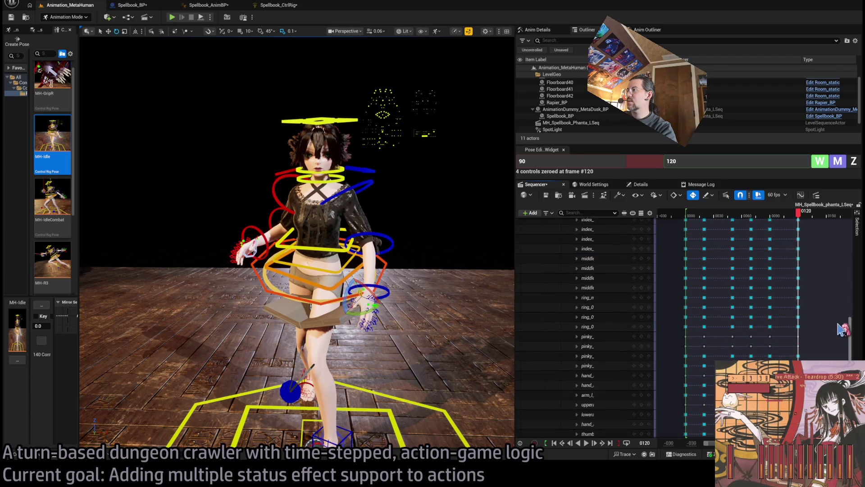
pyautogui.scroll(-6, 590, 324)
pyautogui.keyDown('shift'); pyautogui.click(584, 341); pyautogui.keyUp('shift')
# Apply the Scratchpad pose to the selected fingers, switch to Unlit, and key it at frame 120.
pyautogui.scroll(-4, 52, 203)
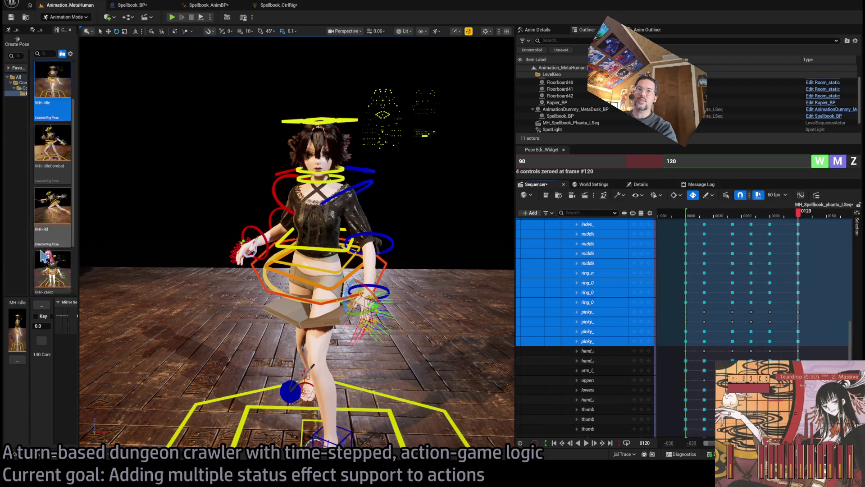
pyautogui.doubleClick(53, 259)
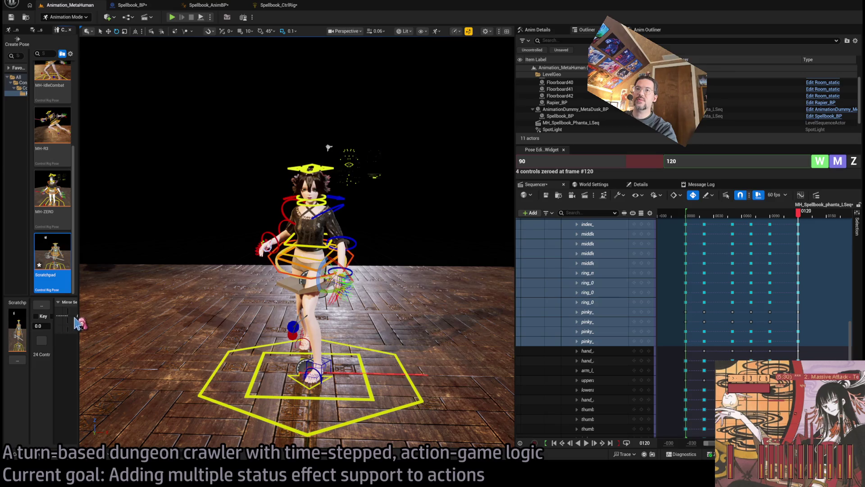
pyautogui.scroll(10, 329, 148)
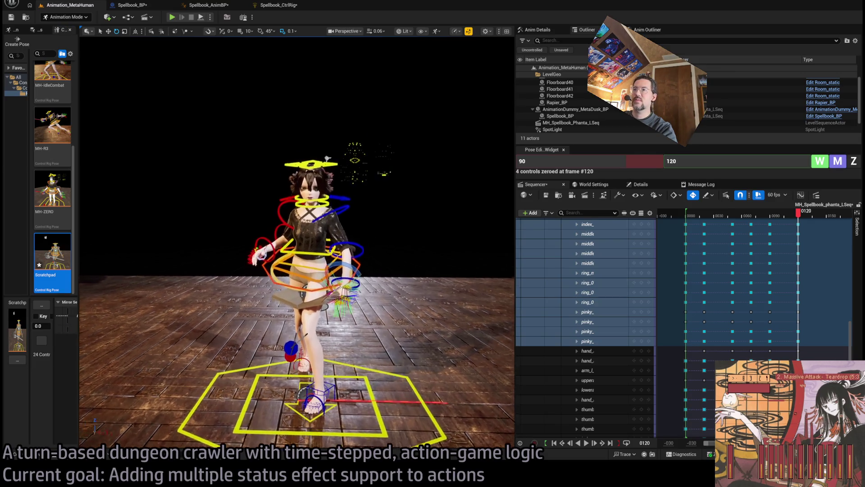
pyautogui.moveTo(233, 65)
pyautogui.mouseDown()
pyautogui.moveTo(194, 208)
pyautogui.moveTo(279, 195)
pyautogui.moveTo(405, 104)
pyautogui.mouseUp()
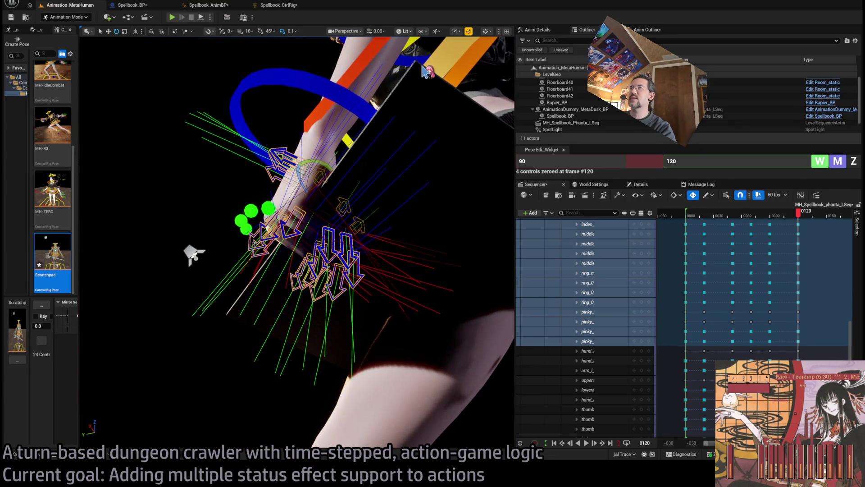
pyautogui.hotkey('alt', '3')
pyautogui.moveTo(364, 124)
pyautogui.mouseDown()
pyautogui.moveTo(329, 144)
pyautogui.moveTo(413, 173)
pyautogui.mouseUp()
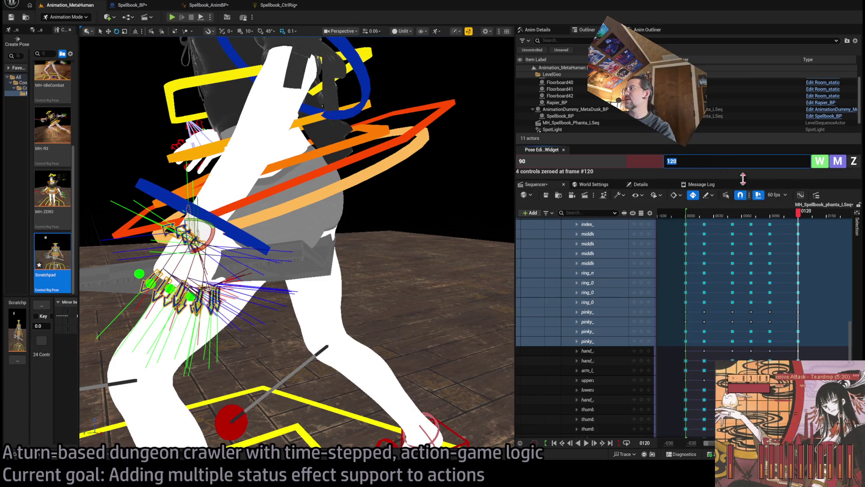
pyautogui.click(825, 165)
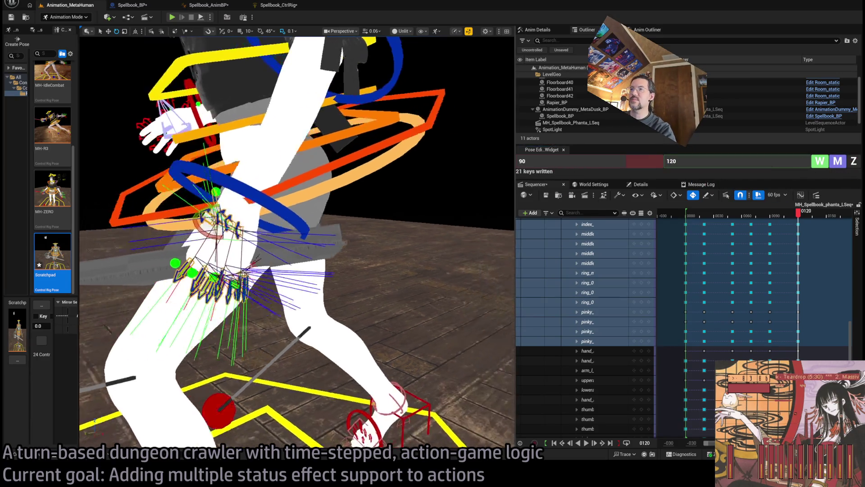
# Scrub back to compare poses at frames 89 and 90, then step to frame 69.
pyautogui.moveTo(799, 220); pyautogui.dragTo(771, 212)
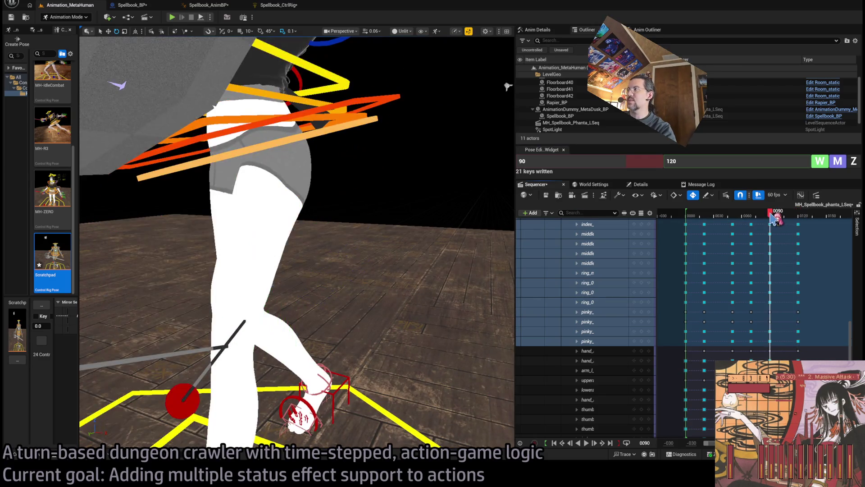
pyautogui.moveTo(357, 202); pyautogui.dragTo(421, 214)
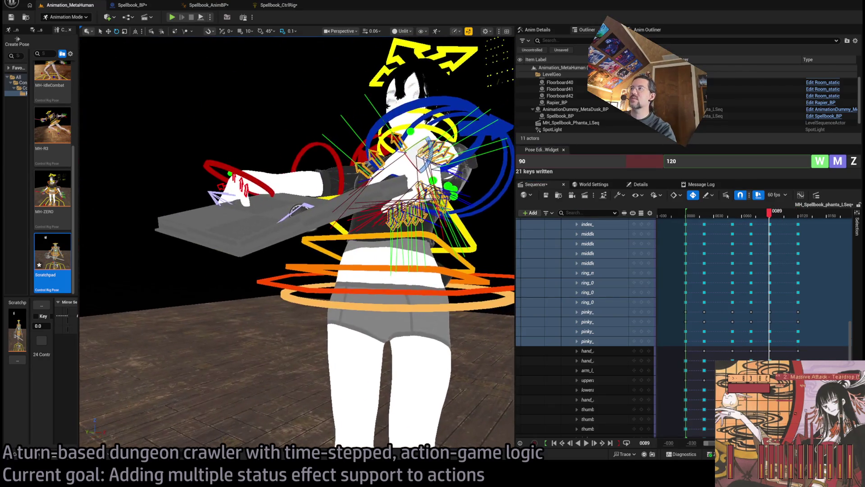
pyautogui.moveTo(774, 219); pyautogui.dragTo(751, 223)
pyautogui.click(640, 162)
pyautogui.write('70')
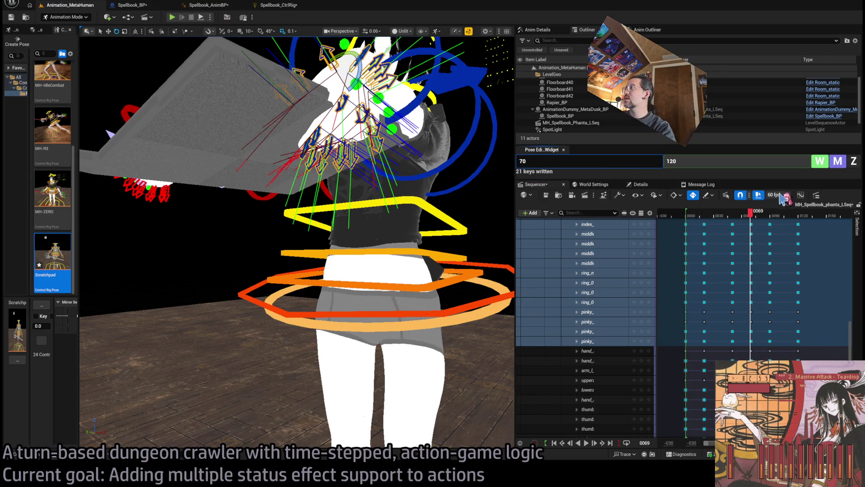
# Move the playhead to frame 120 and frame the view on the hand controls.
pyautogui.click(800, 216)
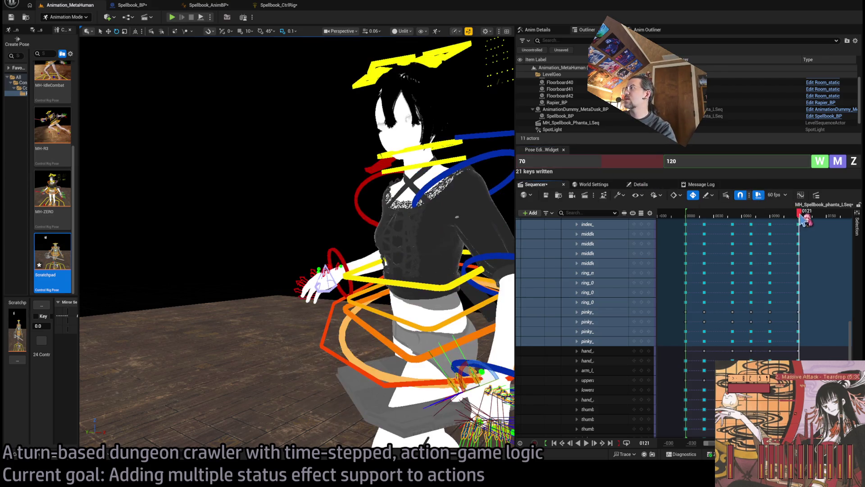
pyautogui.click(798, 217)
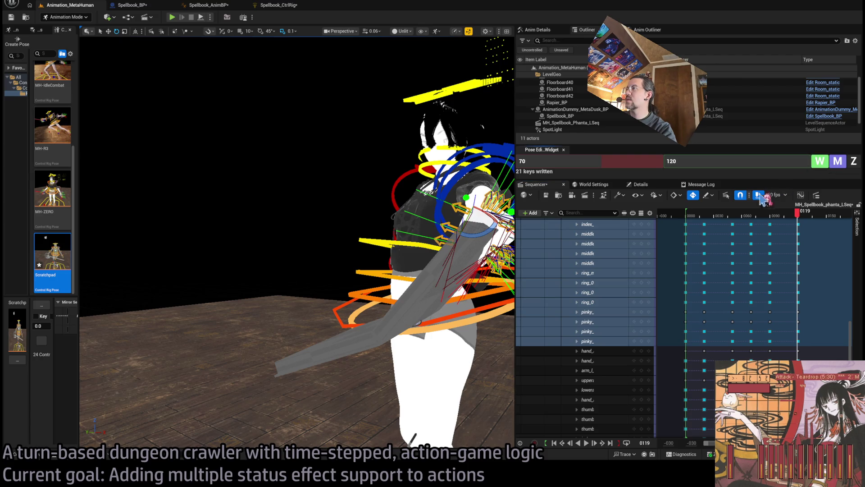
pyautogui.press('f')
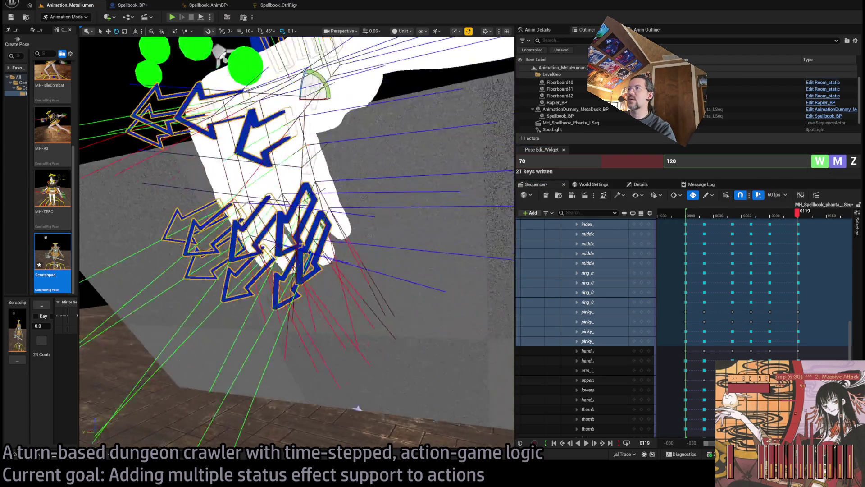
pyautogui.moveTo(316, 226)
pyautogui.mouseDown()
pyautogui.moveTo(419, 74)
pyautogui.moveTo(324, 181)
pyautogui.mouseUp()
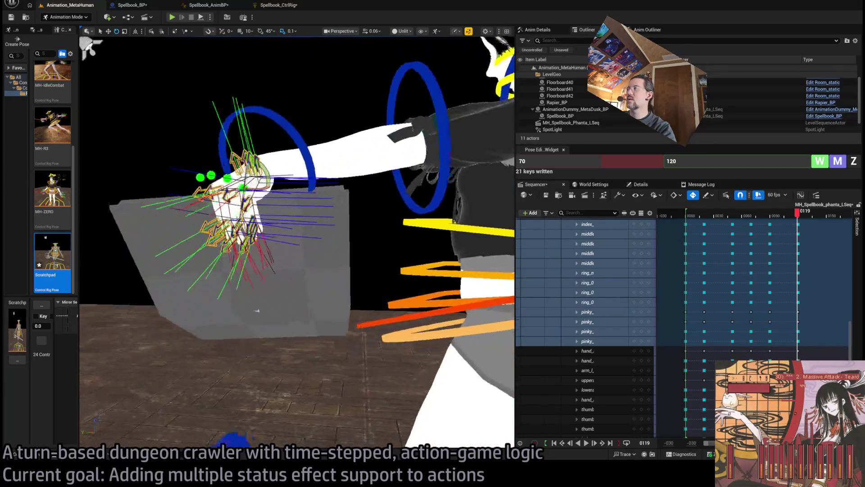
pyautogui.click(801, 219)
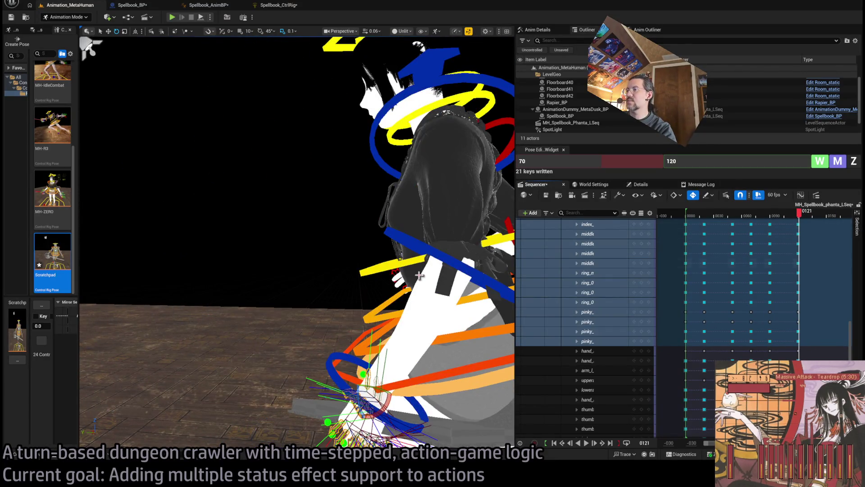
# From a front view, rotate the right hand control so the arm and spellbook swing downward.
pyautogui.moveTo(420, 276)
pyautogui.mouseDown()
pyautogui.moveTo(309, 72)
pyautogui.moveTo(325, 180)
pyautogui.moveTo(342, 212)
pyautogui.mouseUp()
pyautogui.moveTo(800, 216)
pyautogui.mouseDown()
pyautogui.moveTo(754, 222)
pyautogui.moveTo(800, 230)
pyautogui.mouseUp()
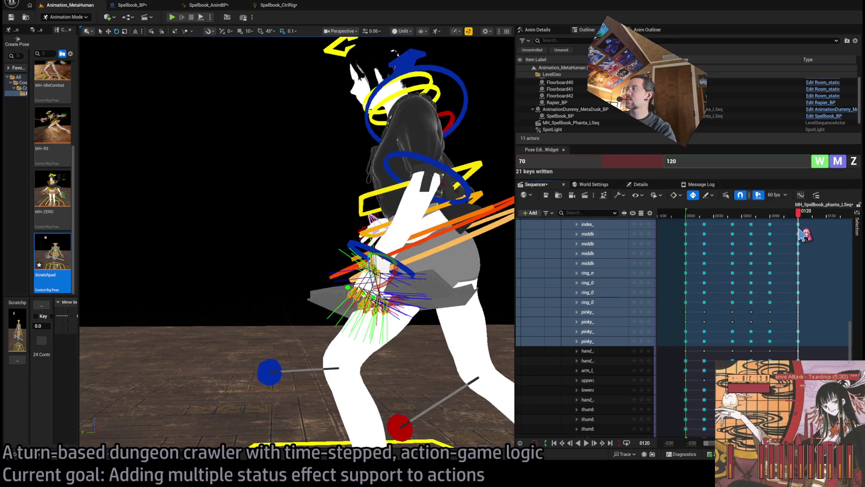
pyautogui.moveTo(387, 283); pyautogui.dragTo(388, 284)
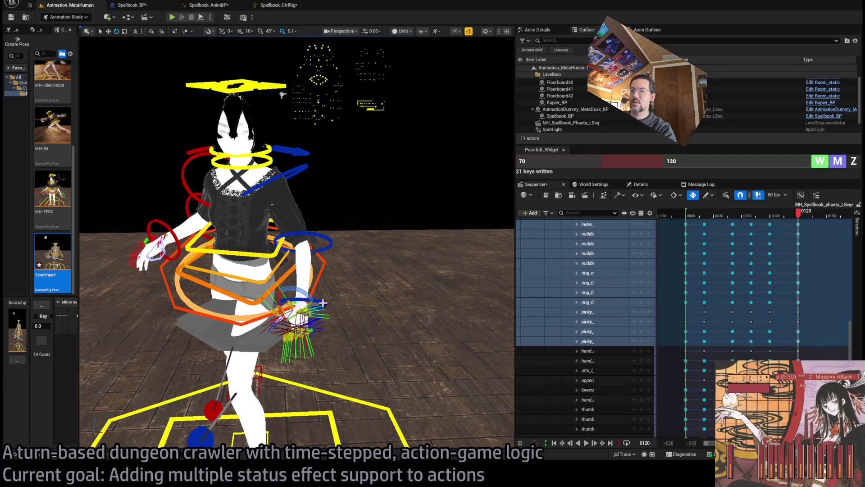
pyautogui.click(323, 303)
pyautogui.moveTo(319, 321)
pyautogui.mouseDown()
pyautogui.moveTo(325, 304)
pyautogui.moveTo(349, 324)
pyautogui.moveTo(342, 320)
pyautogui.moveTo(350, 297)
pyautogui.moveTo(307, 307)
pyautogui.moveTo(296, 286)
pyautogui.moveTo(449, 247)
pyautogui.moveTo(428, 260)
pyautogui.moveTo(419, 212)
pyautogui.mouseUp()
# Select the chest and left foot controls and scrub through the attack's ending near frame 120.
pyautogui.click(450, 246)
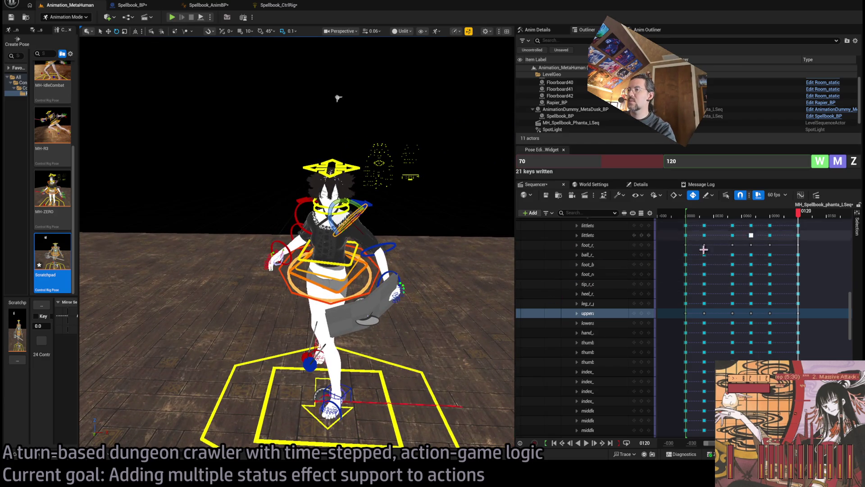
pyautogui.press('f')
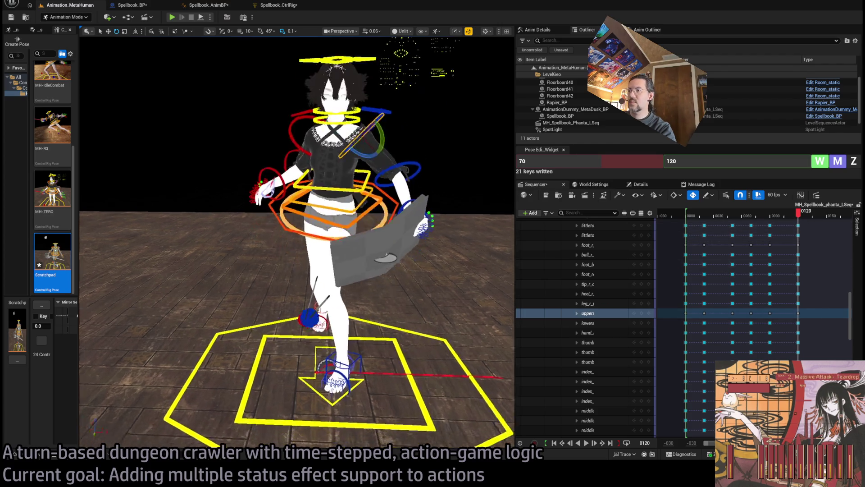
pyautogui.click(348, 388)
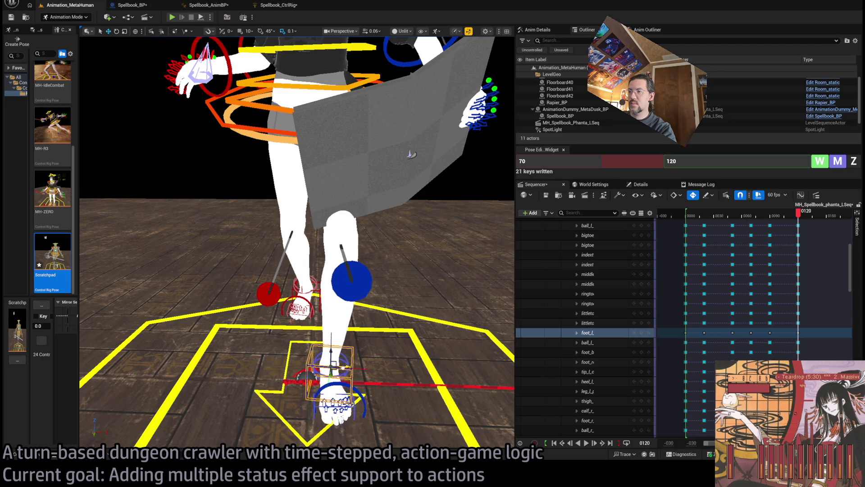
pyautogui.scroll(-5, 290, 229)
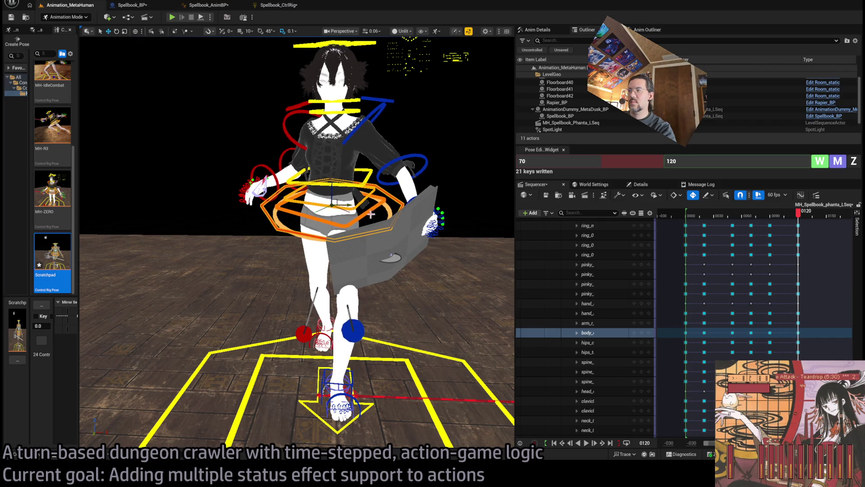
pyautogui.moveTo(800, 215)
pyautogui.mouseDown()
pyautogui.moveTo(745, 217)
pyautogui.moveTo(807, 232)
pyautogui.mouseUp()
pyautogui.moveTo(425, 167)
pyautogui.mouseDown()
pyautogui.moveTo(365, 183)
pyautogui.moveTo(426, 168)
pyautogui.mouseUp()
# Switch the viewport to Lit and play back the attack up to frame 120.
pyautogui.hotkey('alt', '4')
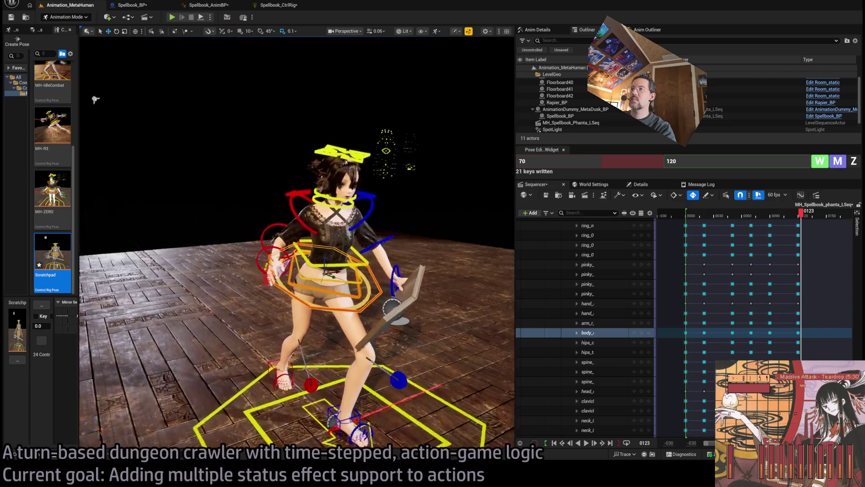
pyautogui.press('space')
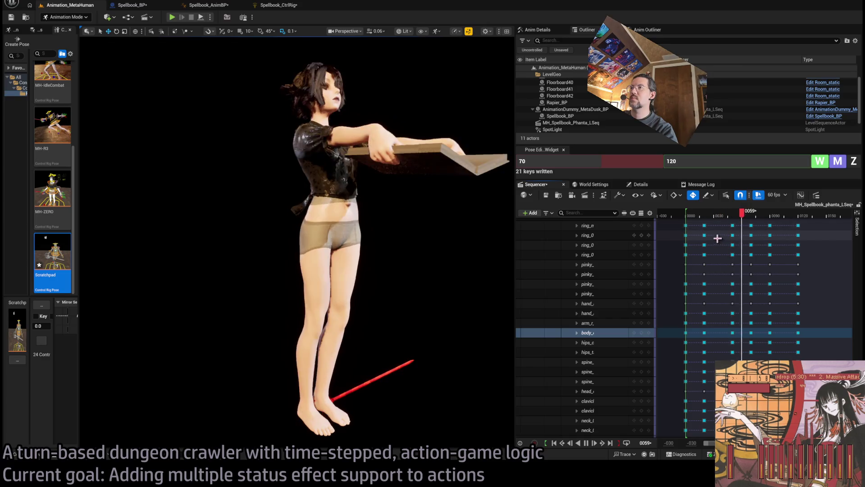
pyautogui.press('space')
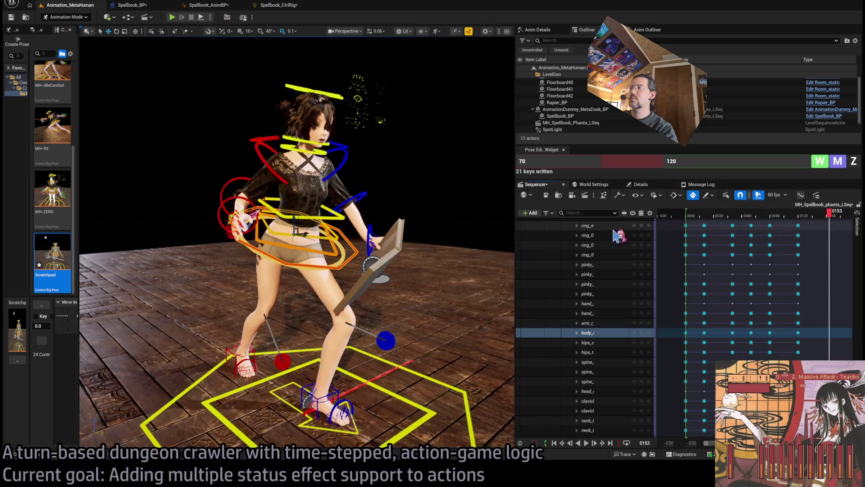
pyautogui.moveTo(799, 215); pyautogui.dragTo(772, 216)
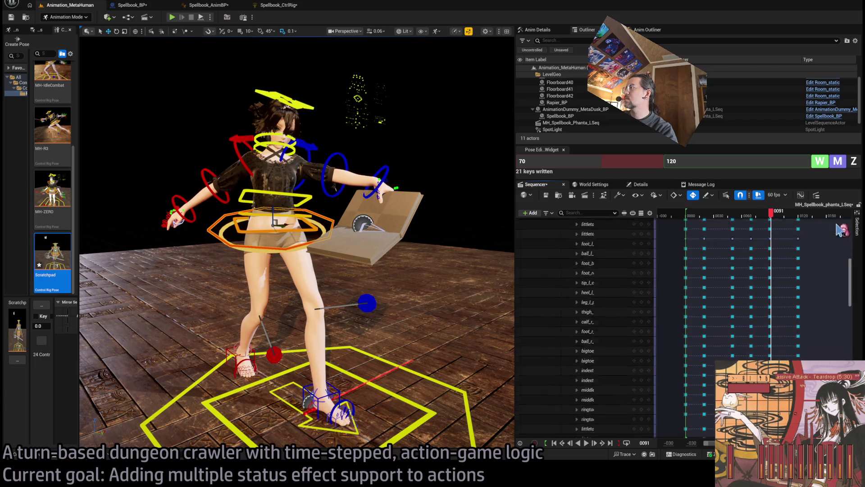
pyautogui.scroll(10, 579, 315)
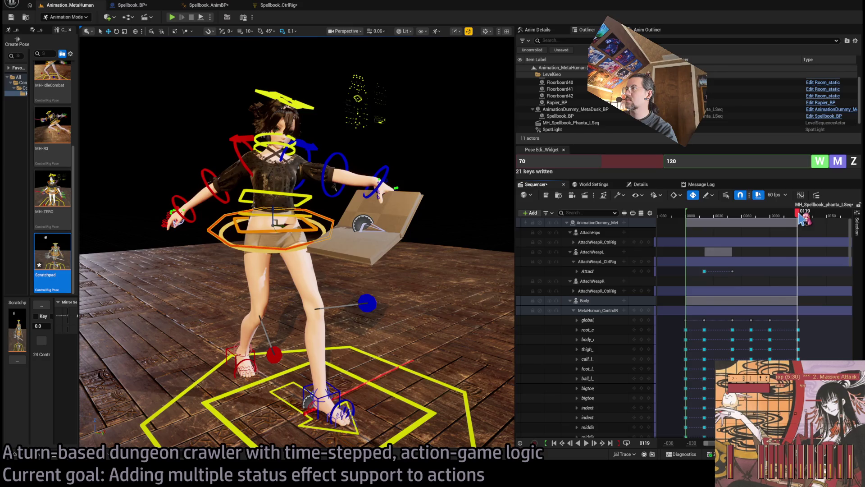
pyautogui.moveTo(803, 218); pyautogui.dragTo(803, 220)
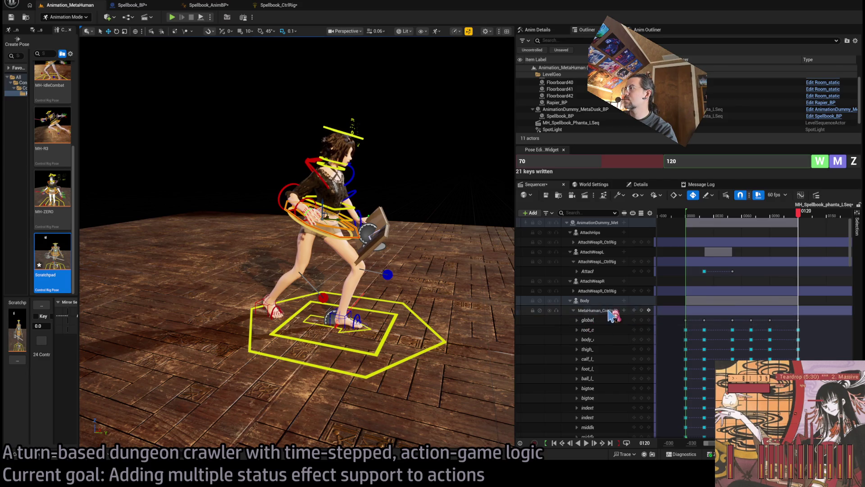
# Move the Control Rig track's last key from frame 120 to frame 110 and play it back.
pyautogui.click(574, 311)
pyautogui.moveTo(798, 311); pyautogui.dragTo(796, 318)
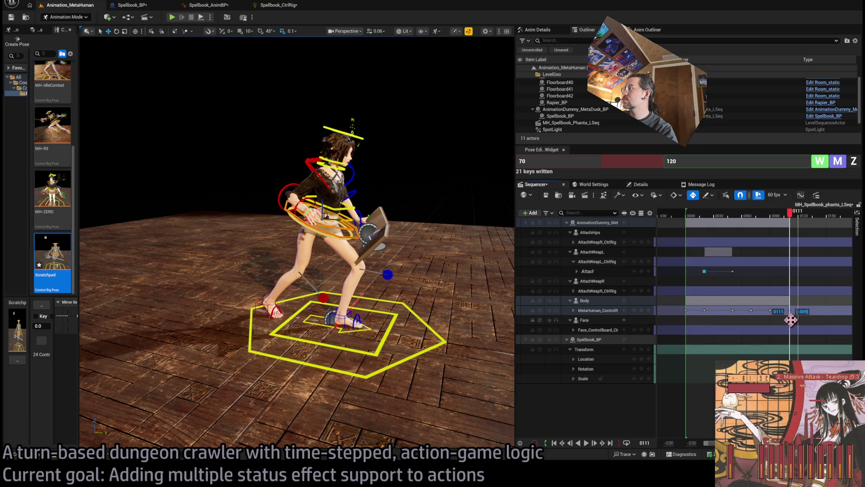
pyautogui.moveTo(790, 320); pyautogui.dragTo(790, 320)
pyautogui.press('space')
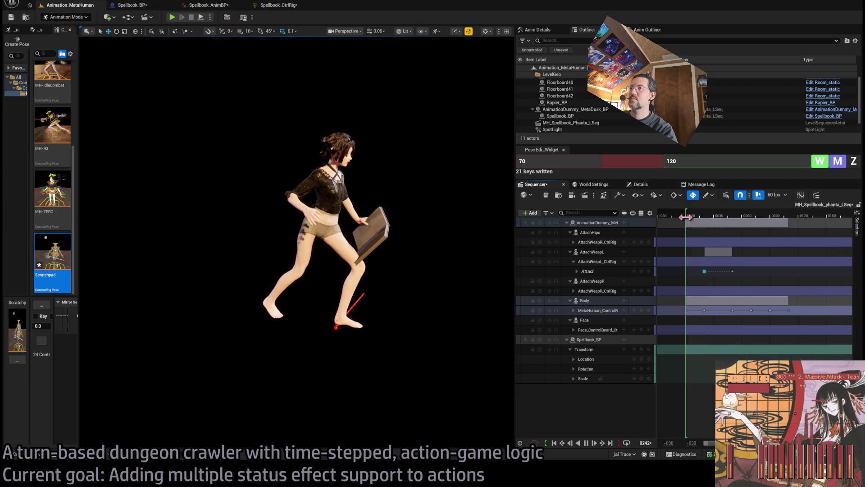
pyautogui.press('space')
# Drag the playback range end marker left to just after frame 110.
pyautogui.click(790, 216)
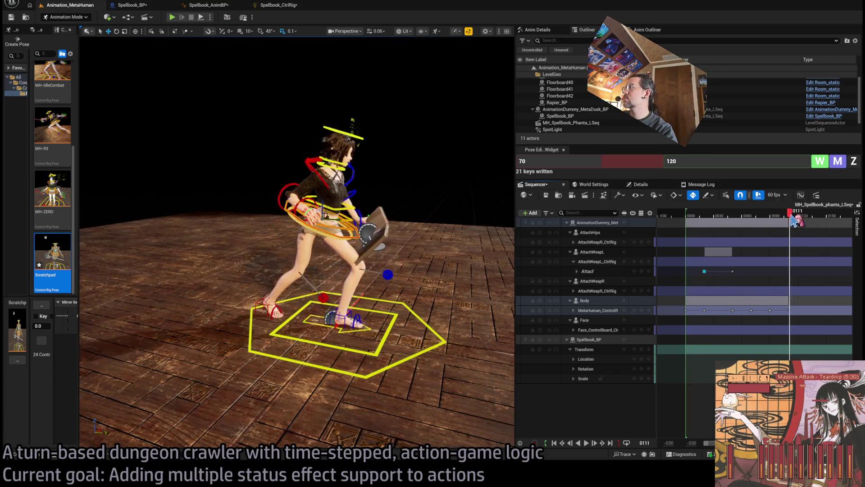
pyautogui.press('Left')
pyautogui.press('Left')
pyautogui.scroll(-3, 827, 343)
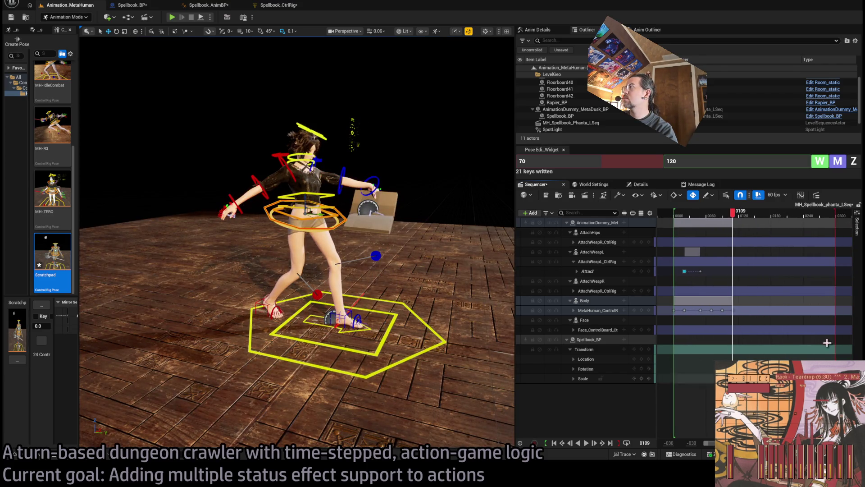
pyautogui.moveTo(832, 239); pyautogui.dragTo(740, 304)
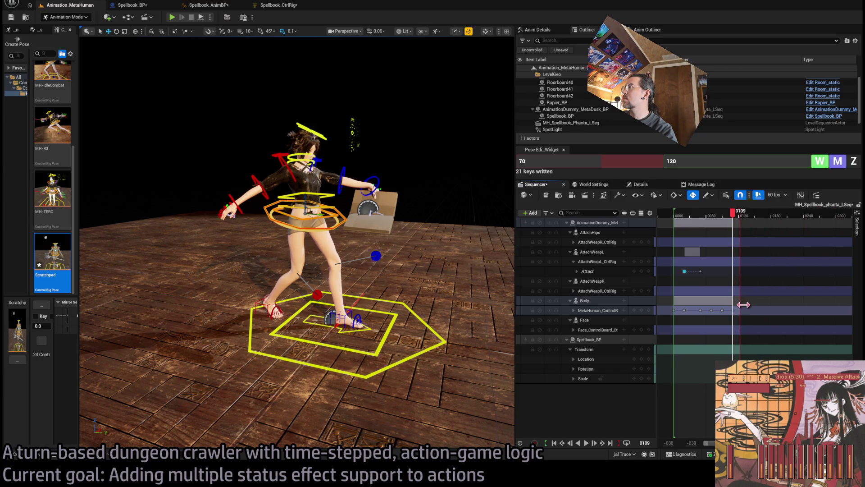
# Play the retimed attack from the start and scrub through its ending around frame 103.
pyautogui.click(679, 215)
pyautogui.press('space')
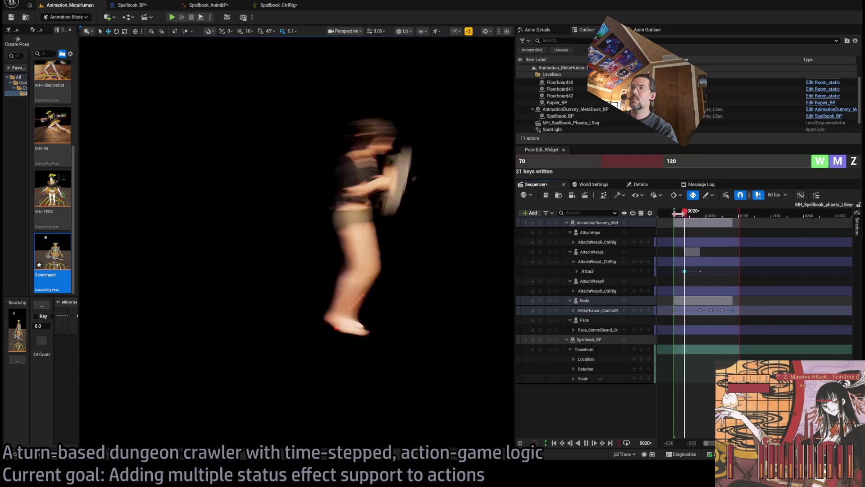
pyautogui.press('space')
pyautogui.moveTo(700, 218)
pyautogui.mouseDown()
pyautogui.moveTo(732, 217)
pyautogui.moveTo(743, 228)
pyautogui.mouseUp()
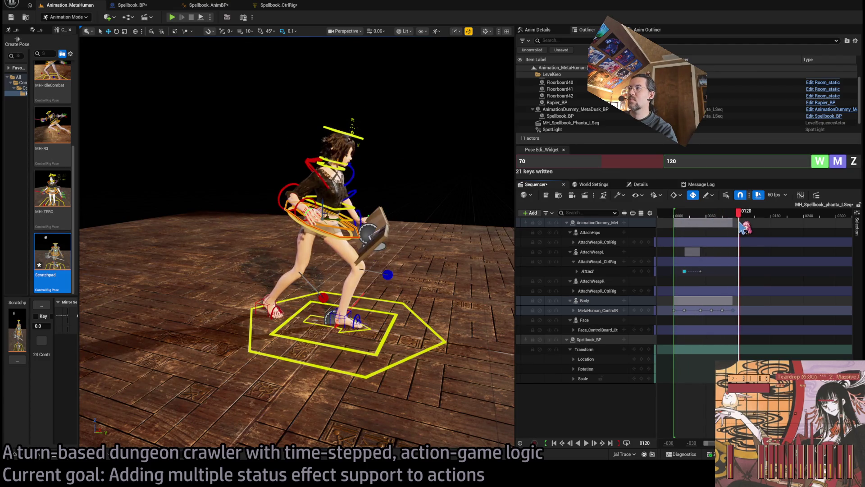
pyautogui.moveTo(720, 228)
pyautogui.mouseDown()
pyautogui.moveTo(739, 227)
pyautogui.moveTo(690, 230)
pyautogui.mouseUp()
pyautogui.press('space')
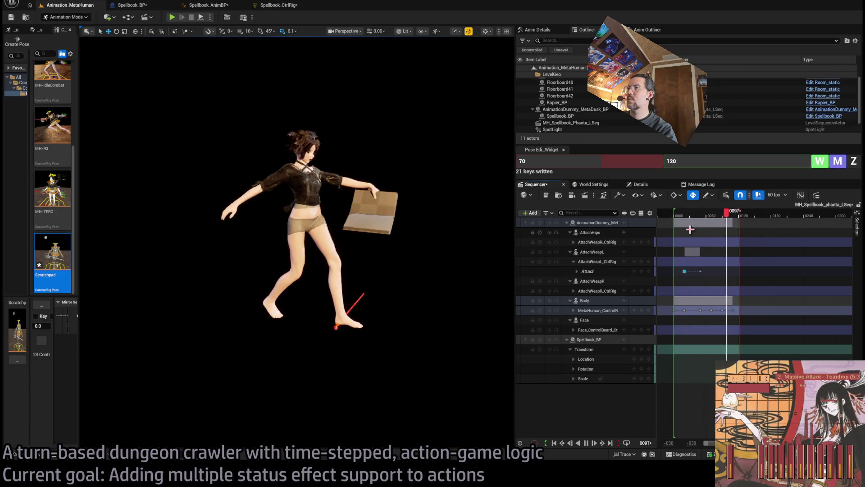
# Replay from frame 44, then scrub back through the early frames around frame 30.
pyautogui.click(698, 221)
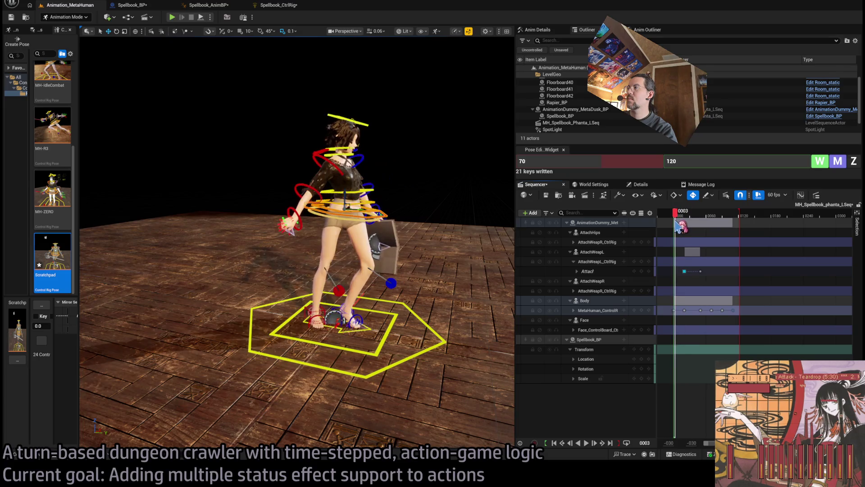
pyautogui.press('space')
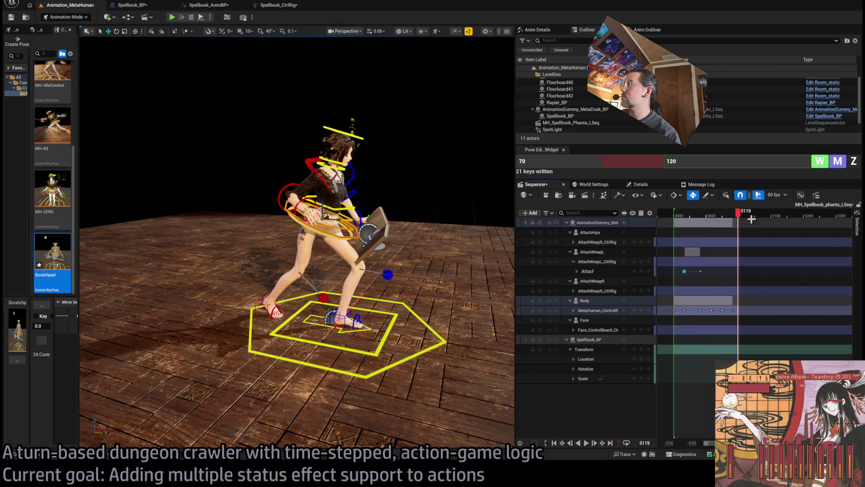
pyautogui.moveTo(743, 220)
pyautogui.mouseDown()
pyautogui.moveTo(681, 219)
pyautogui.moveTo(738, 225)
pyautogui.mouseUp()
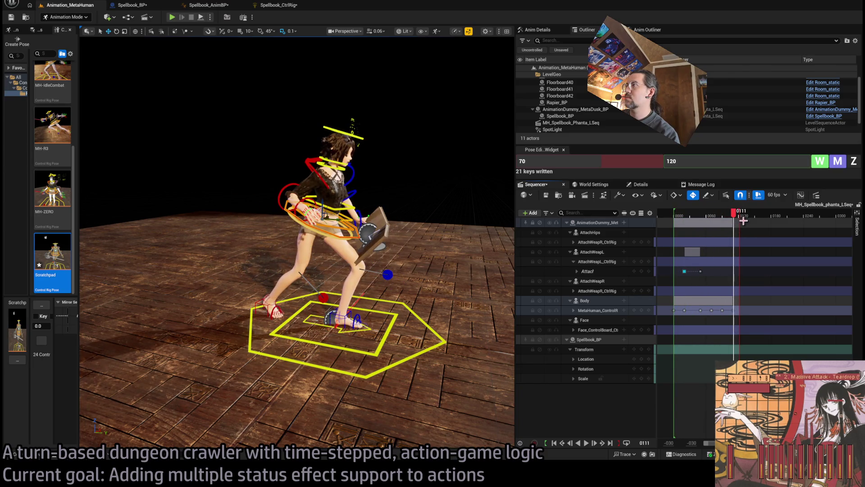
pyautogui.moveTo(731, 221); pyautogui.dragTo(674, 221)
pyautogui.press('space')
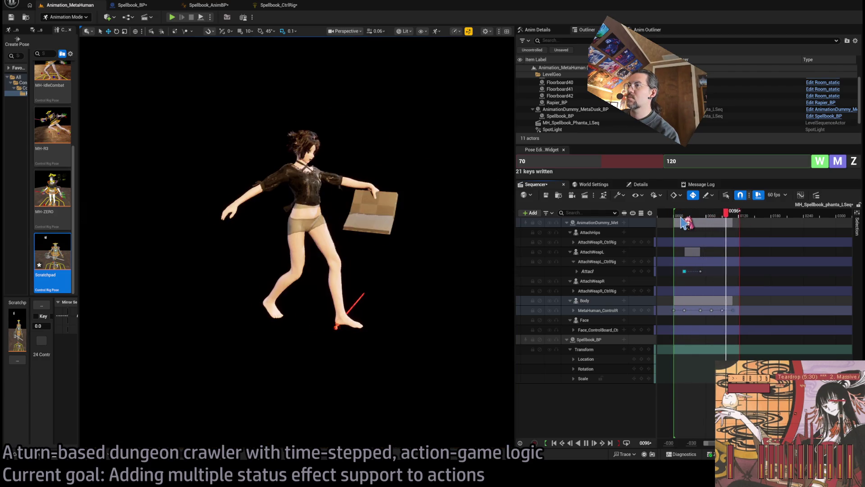
pyautogui.click(690, 215)
pyautogui.moveTo(690, 215); pyautogui.dragTo(674, 221)
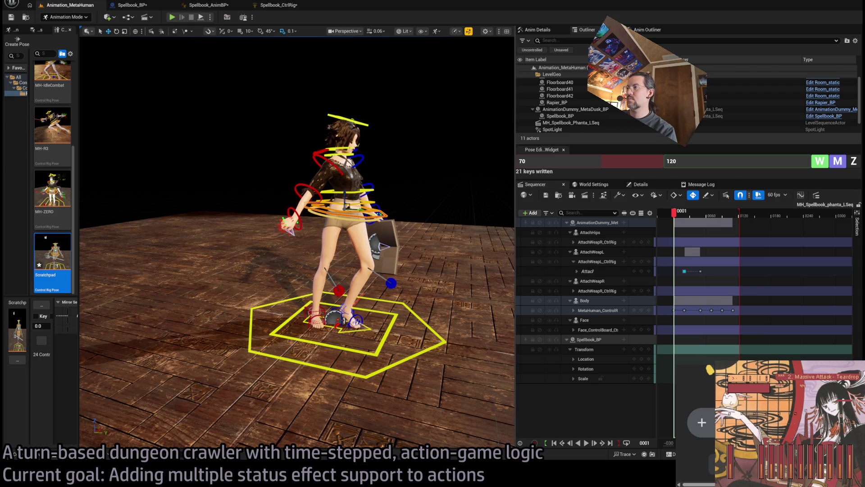
pyautogui.click(701, 423)
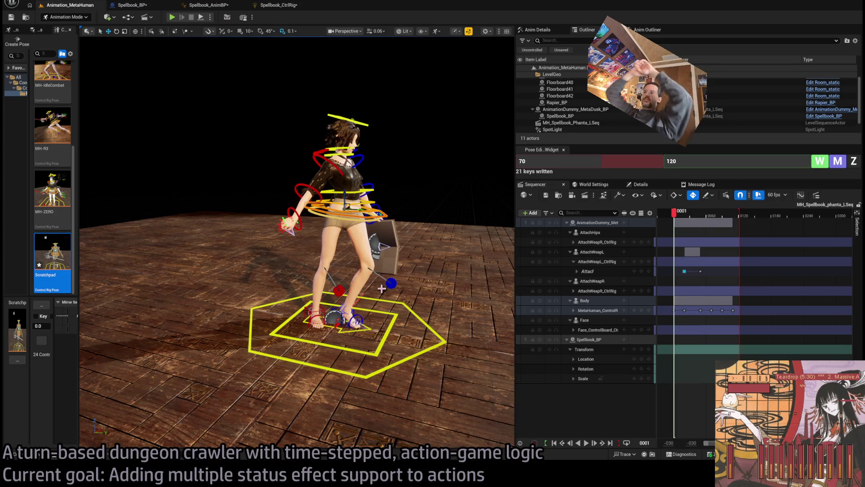
pyautogui.hotkey('alt', 'Tab')
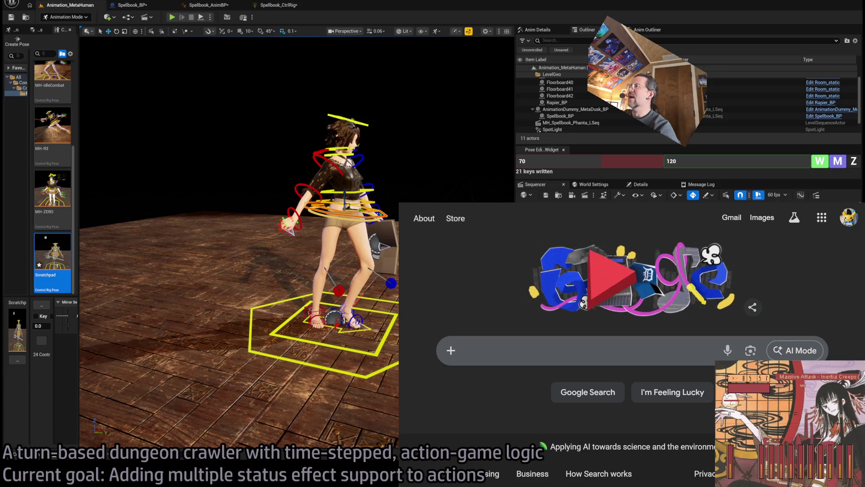
pyautogui.click(649, 154)
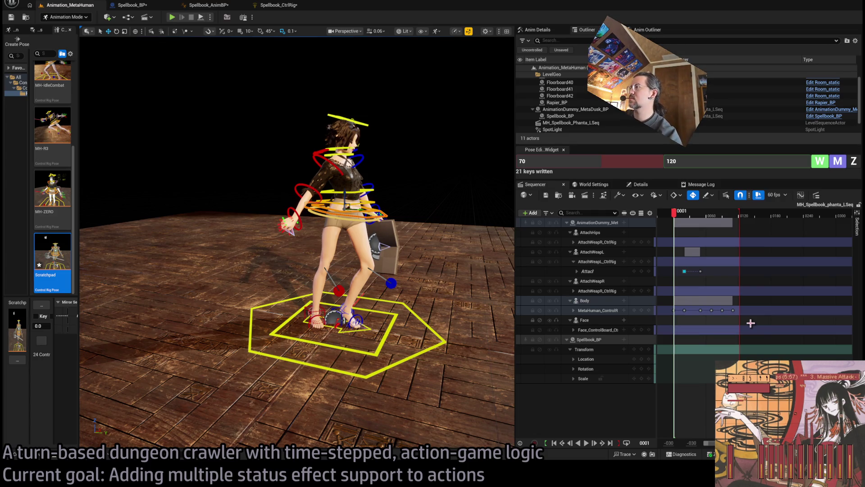
# Select the MetaHuman Control Rig keys, then the Attach key, playing the attack after each.
pyautogui.moveTo(674, 315); pyautogui.dragTo(693, 312)
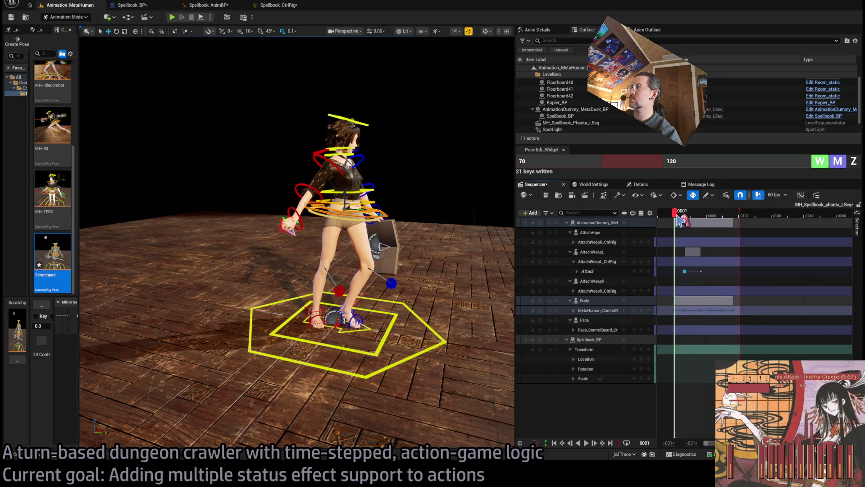
pyautogui.press('space')
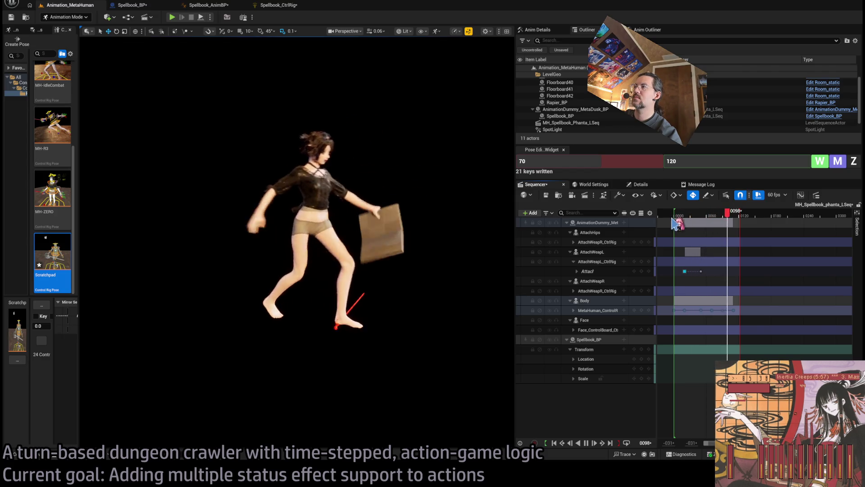
pyautogui.press('space')
pyautogui.moveTo(712, 268); pyautogui.dragTo(678, 282)
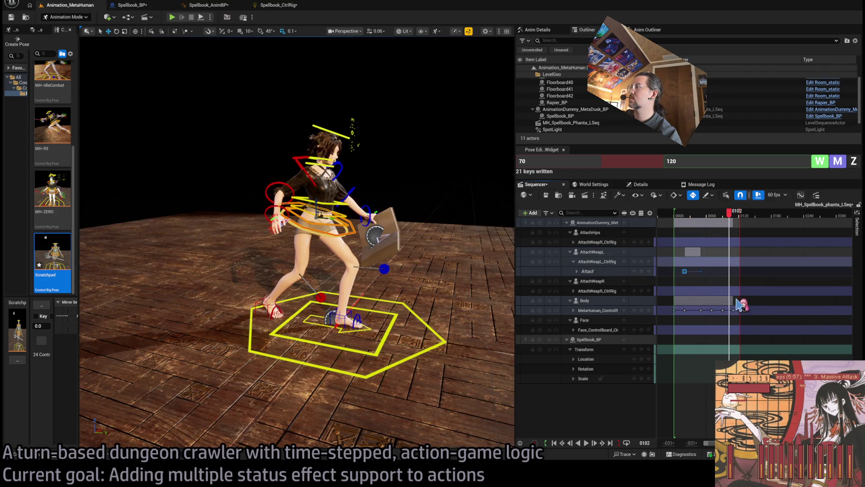
pyautogui.press('space')
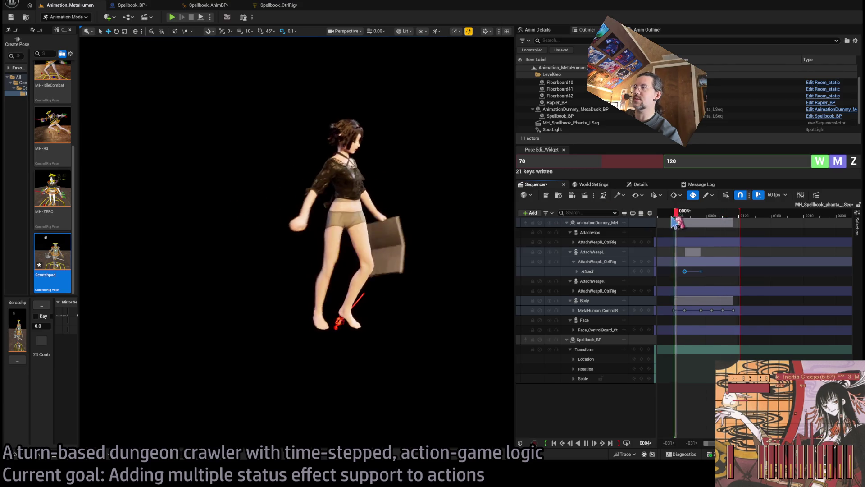
pyautogui.press('space')
# Scrub to around frame 50 and dolly the camera closer to the character.
pyautogui.moveTo(704, 212); pyautogui.dragTo(701, 213)
pyautogui.moveTo(225, 135); pyautogui.dragTo(261, 81)
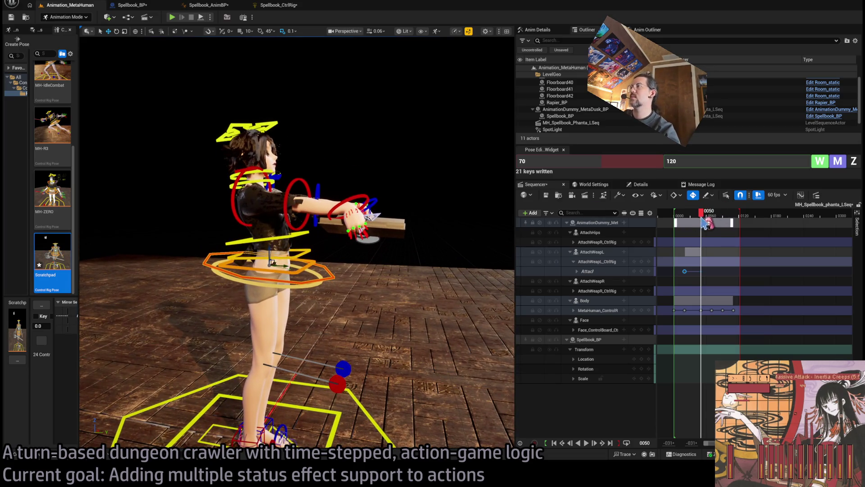
pyautogui.moveTo(704, 220)
pyautogui.mouseDown()
pyautogui.moveTo(676, 213)
pyautogui.moveTo(711, 217)
pyautogui.moveTo(699, 216)
pyautogui.mouseUp()
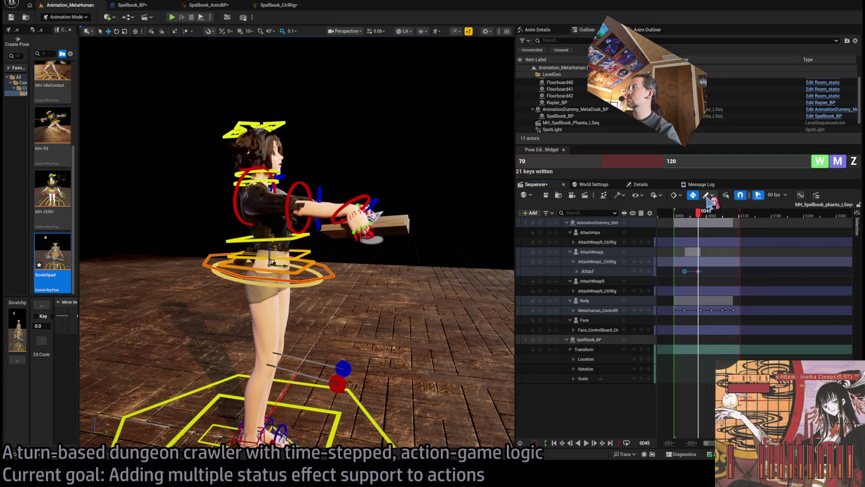
# Move the Attach key 16 frames later and play back the retimed attack.
pyautogui.keyDown('ctrl'); pyautogui.scroll(4, 727, 323); pyautogui.keyUp('ctrl')
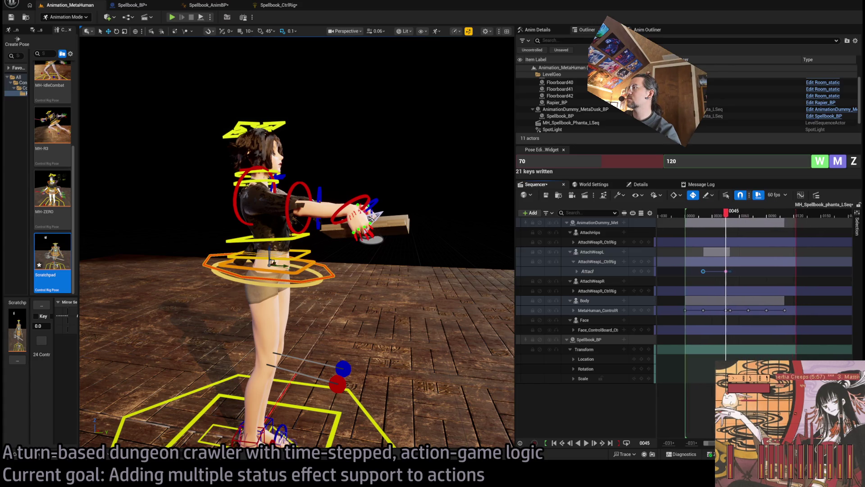
pyautogui.click(755, 273)
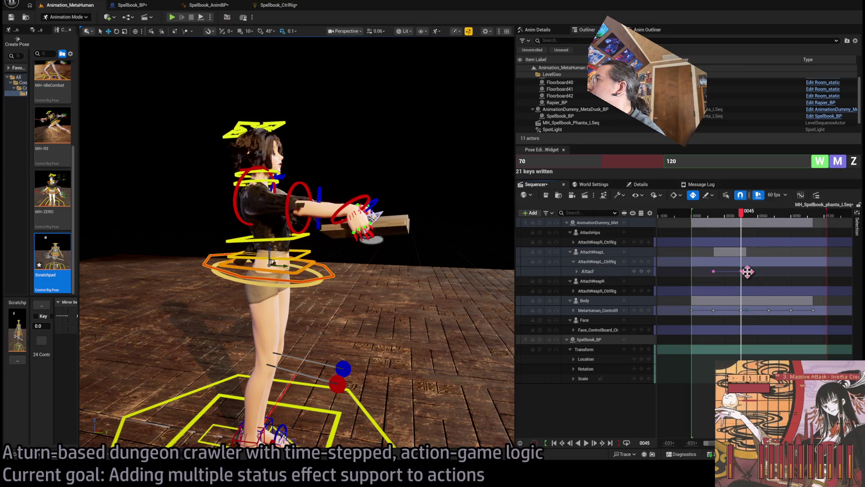
pyautogui.moveTo(747, 271); pyautogui.dragTo(762, 276)
pyautogui.press('space')
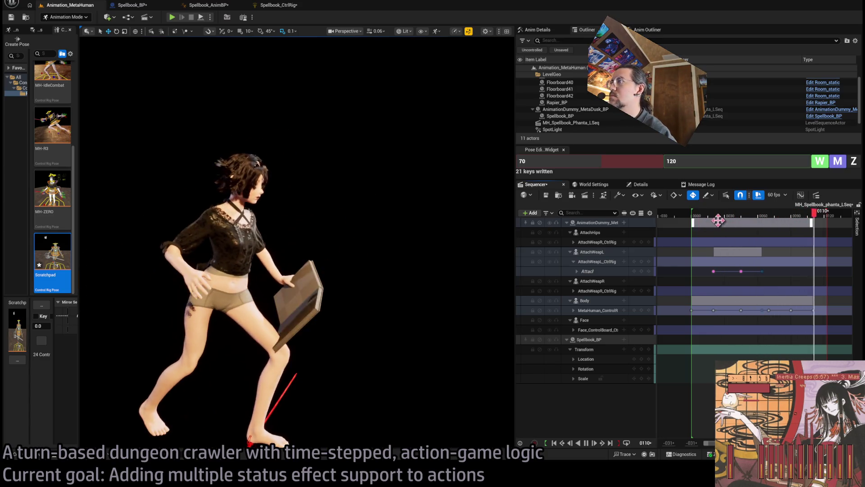
pyautogui.press('space')
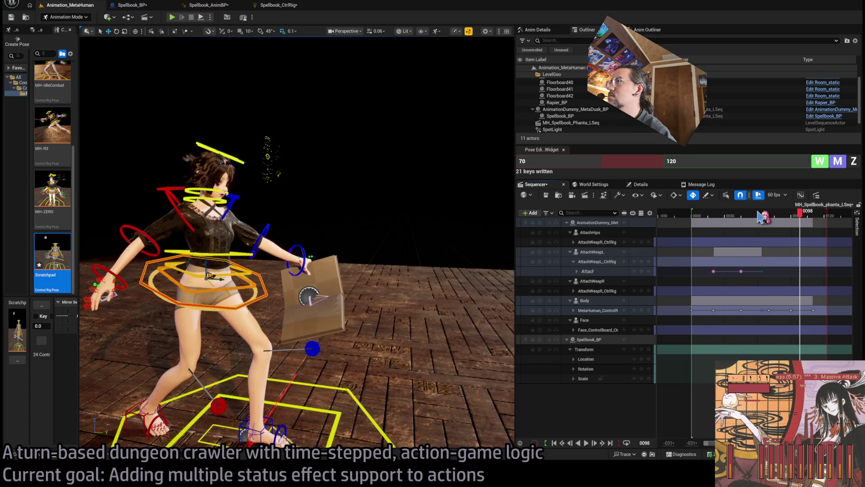
# Push the final MetaHuman_ControlRig key 12 frames later and replay from the start.
pyautogui.moveTo(789, 218)
pyautogui.mouseDown()
pyautogui.moveTo(754, 215)
pyautogui.moveTo(805, 216)
pyautogui.mouseUp()
pyautogui.moveTo(814, 310); pyautogui.dragTo(826, 310)
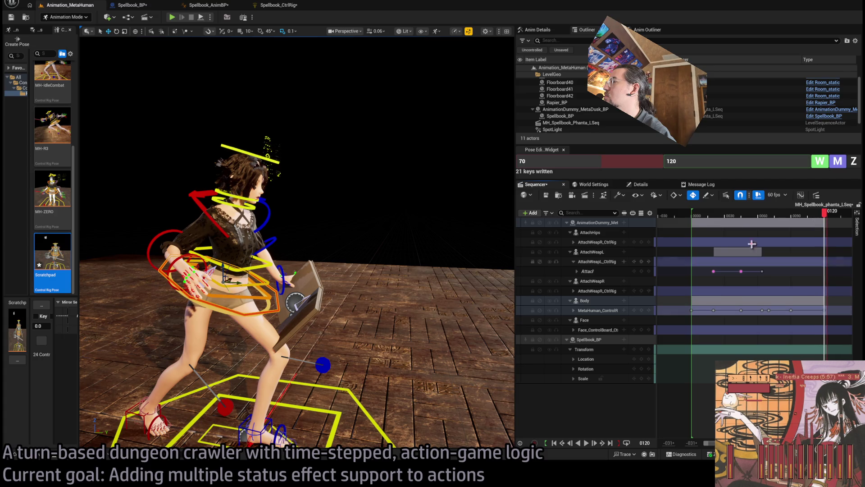
pyautogui.click(698, 216)
pyautogui.press('space')
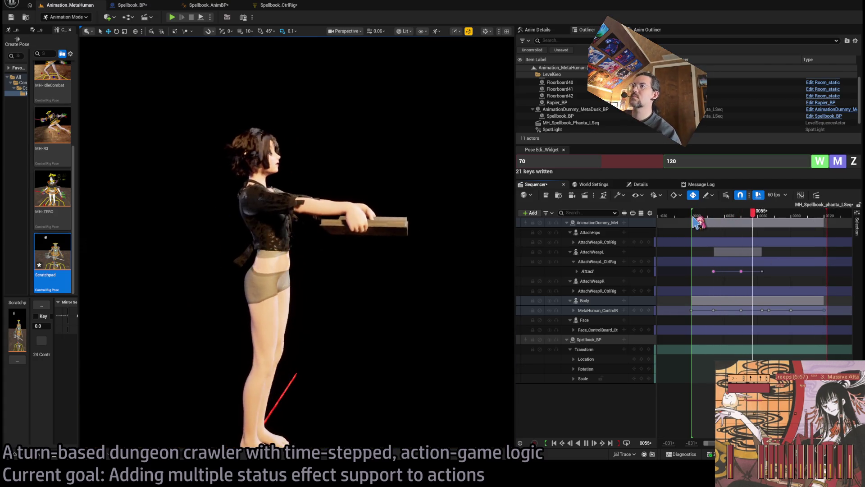
pyautogui.press('space')
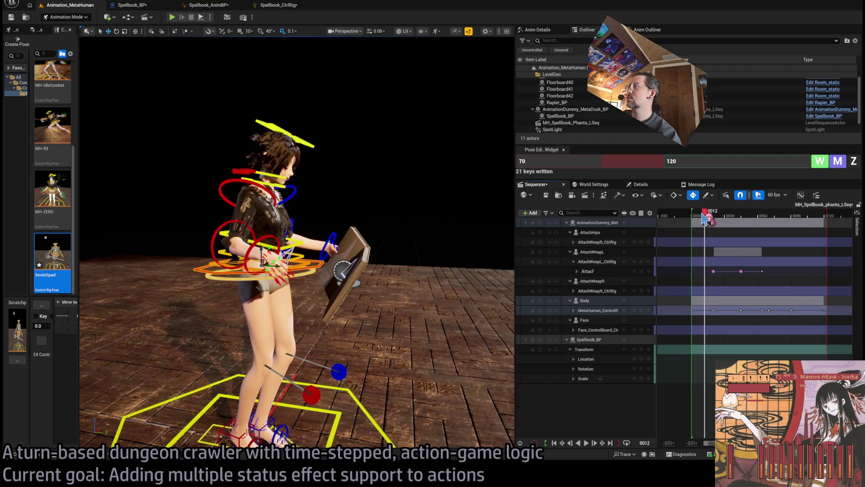
# Replay the opening of the attack several times, pausing at frame 0033.
pyautogui.moveTo(705, 219)
pyautogui.mouseDown()
pyautogui.moveTo(733, 236)
pyautogui.moveTo(695, 237)
pyautogui.mouseUp()
pyautogui.press('space')
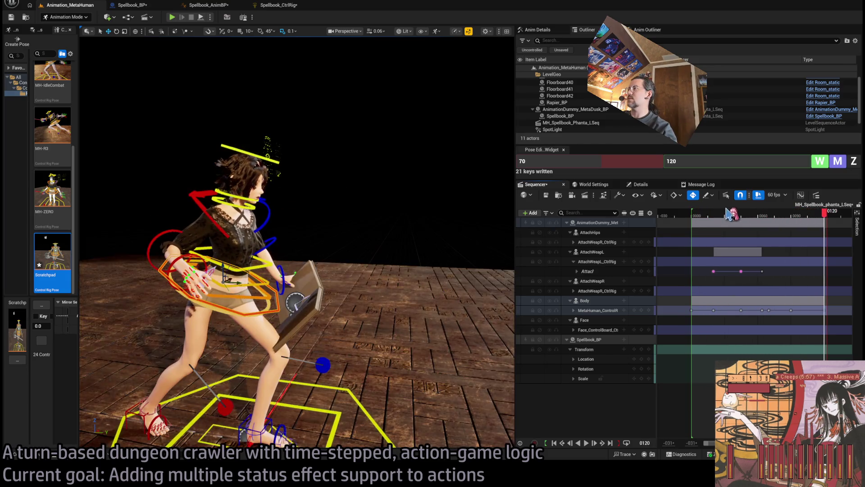
pyautogui.moveTo(706, 217); pyautogui.dragTo(694, 218)
pyautogui.press('space')
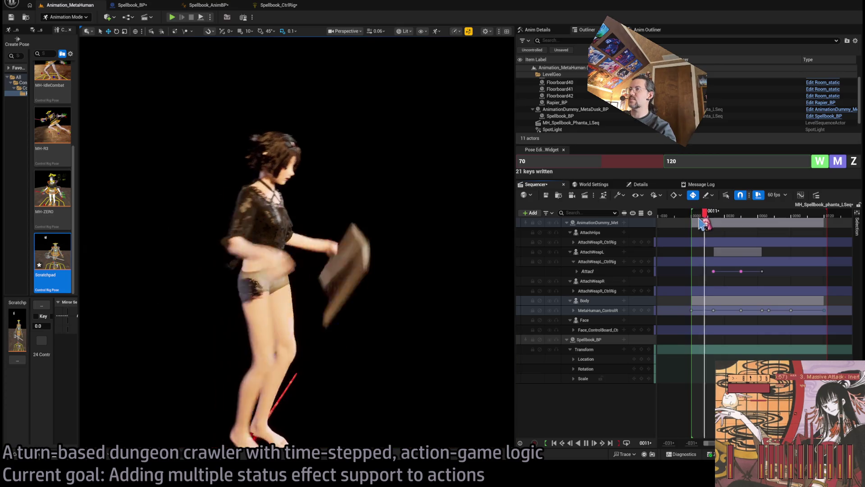
pyautogui.click(696, 215)
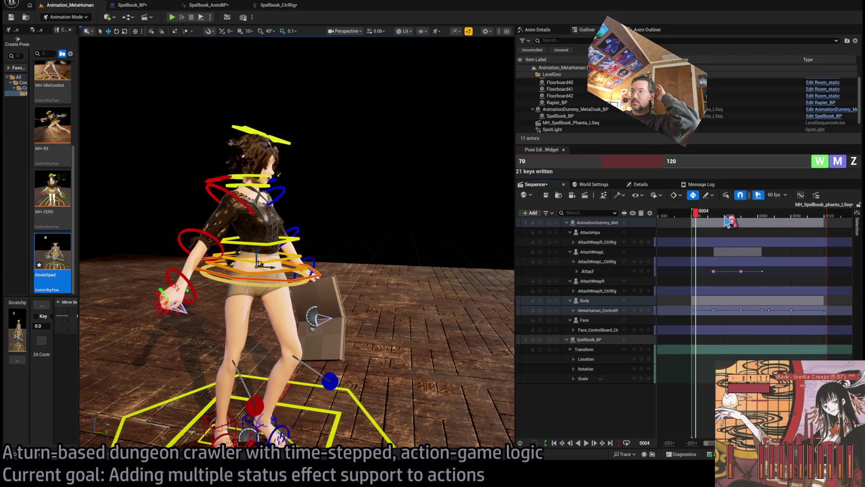
pyautogui.press('space')
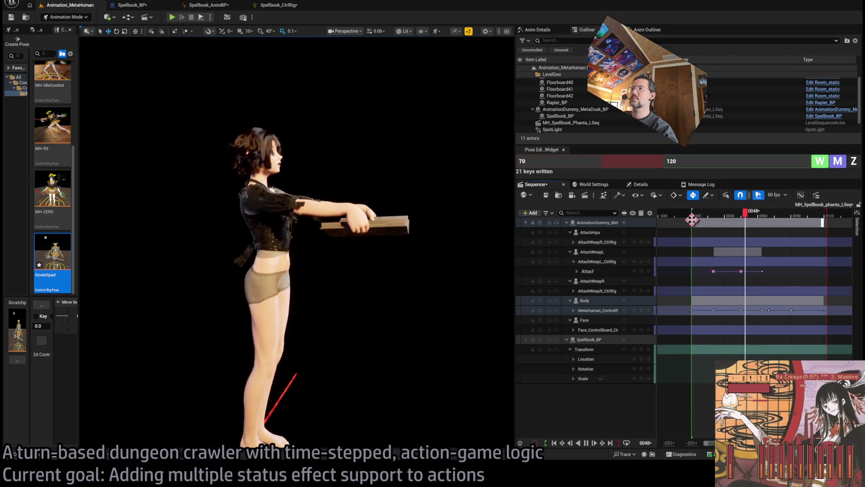
pyautogui.press('space')
pyautogui.click(696, 216)
pyautogui.press('space')
pyautogui.press('space')
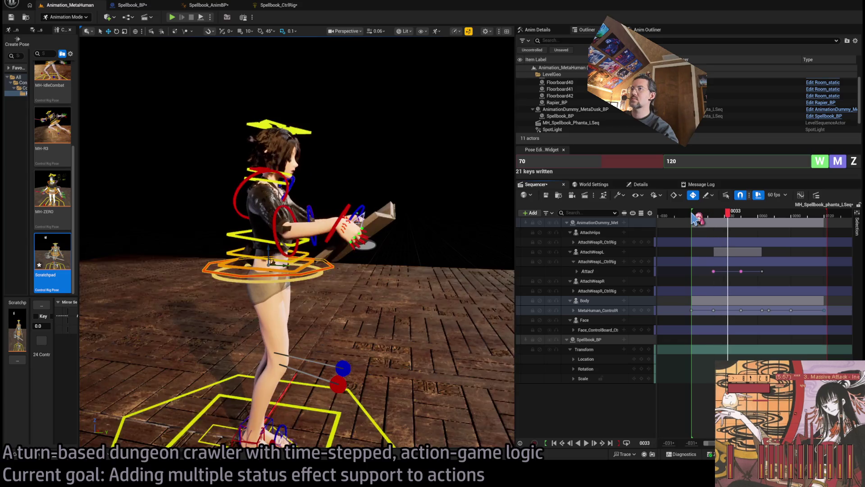
# Select the Attach key at frame 0020 and play from frame 0016 through frame 0045.
pyautogui.click(691, 216)
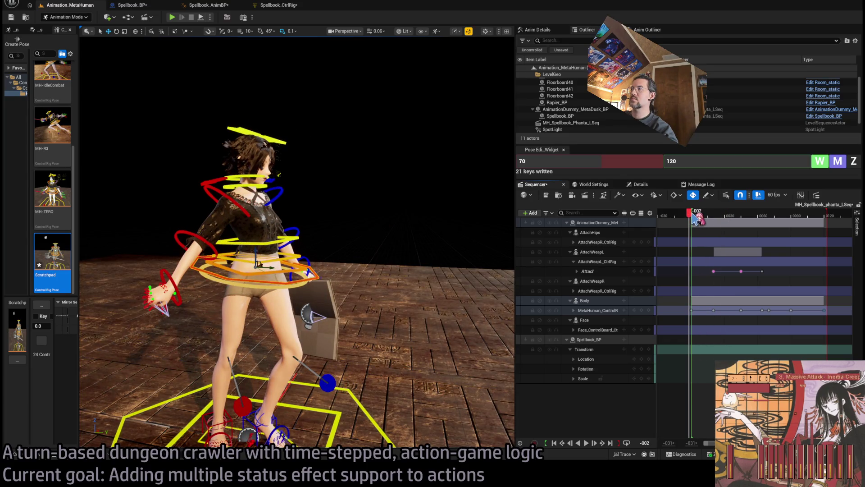
pyautogui.press('space')
pyautogui.press('space')
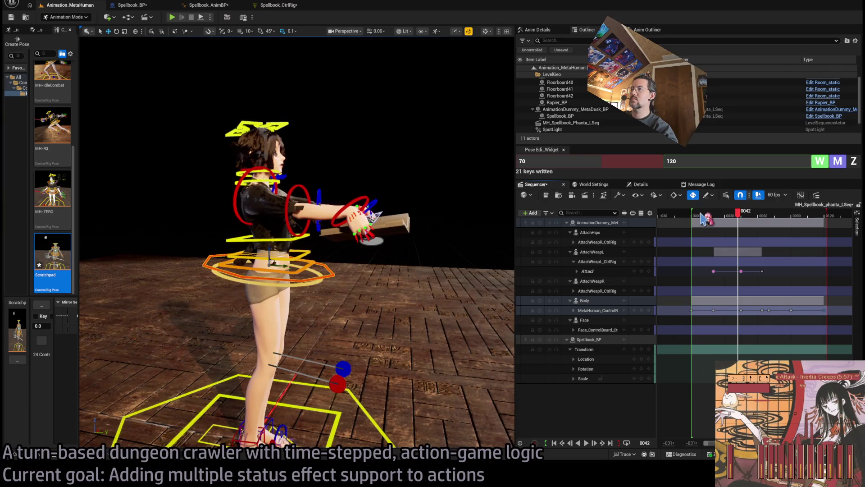
pyautogui.click(713, 215)
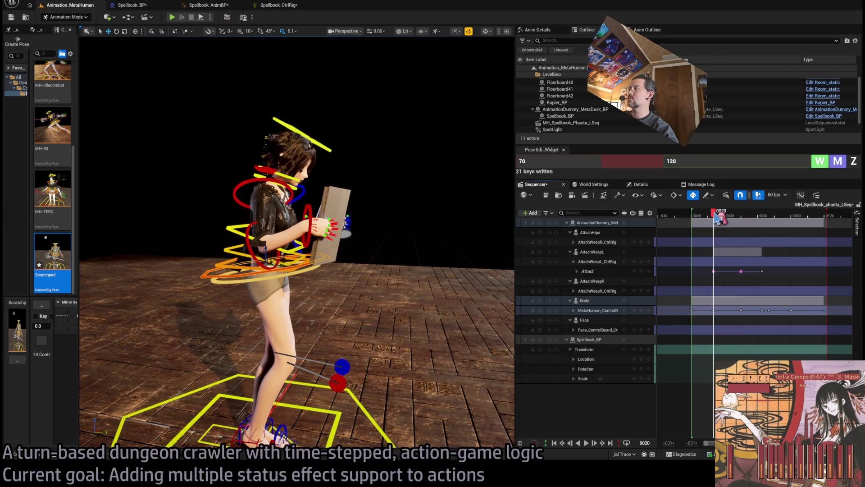
pyautogui.moveTo(717, 218)
pyautogui.mouseDown()
pyautogui.moveTo(697, 224)
pyautogui.moveTo(751, 221)
pyautogui.moveTo(705, 221)
pyautogui.moveTo(717, 219)
pyautogui.mouseUp()
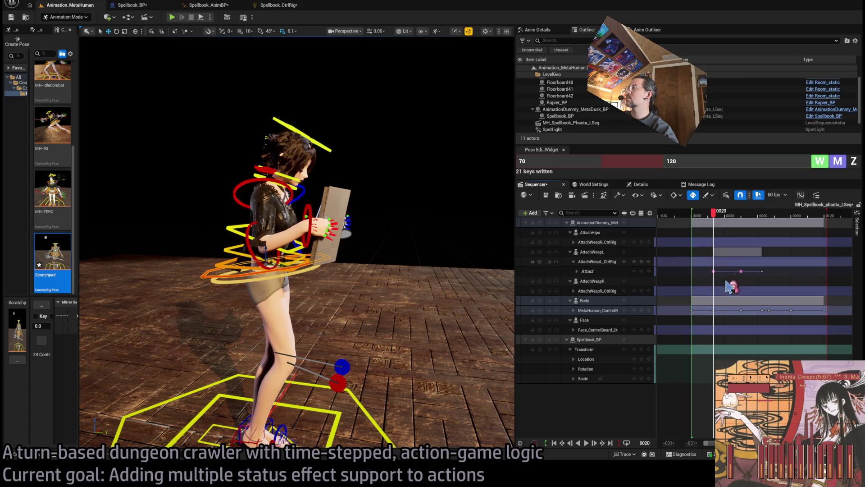
pyautogui.click(714, 271)
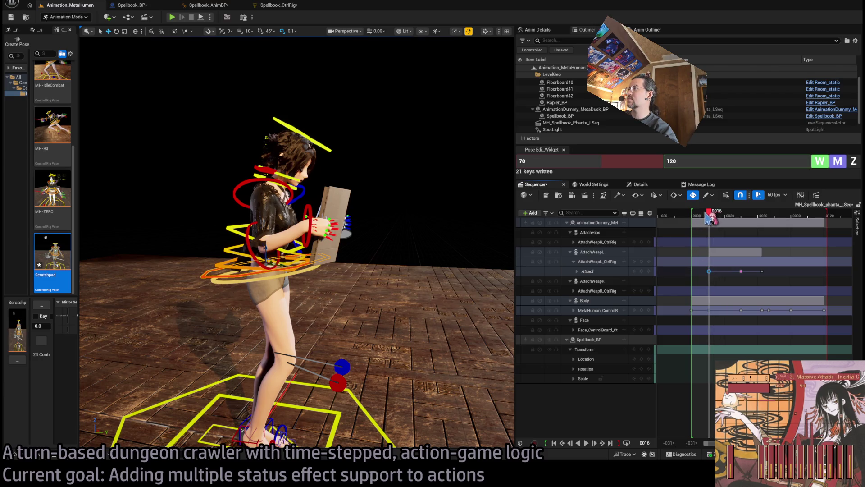
pyautogui.press('space')
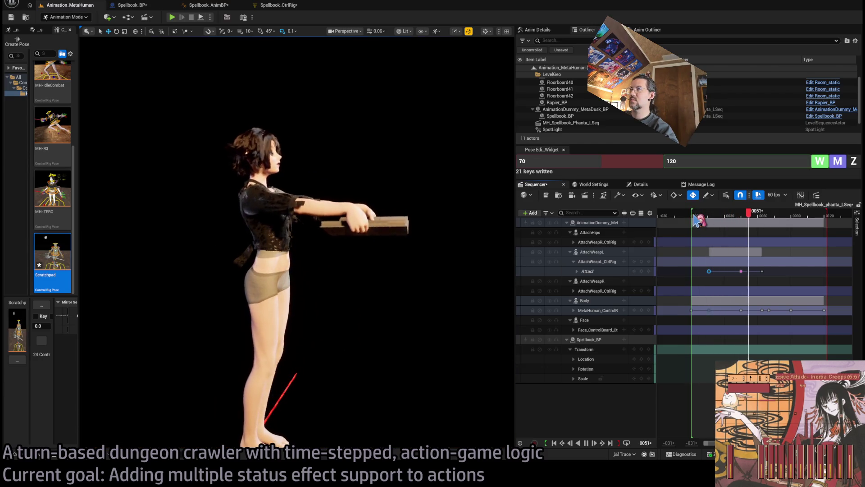
pyautogui.press('space')
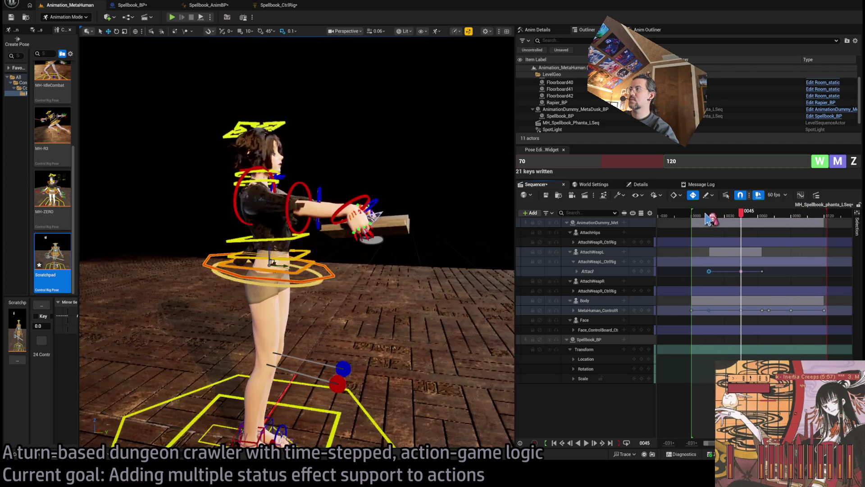
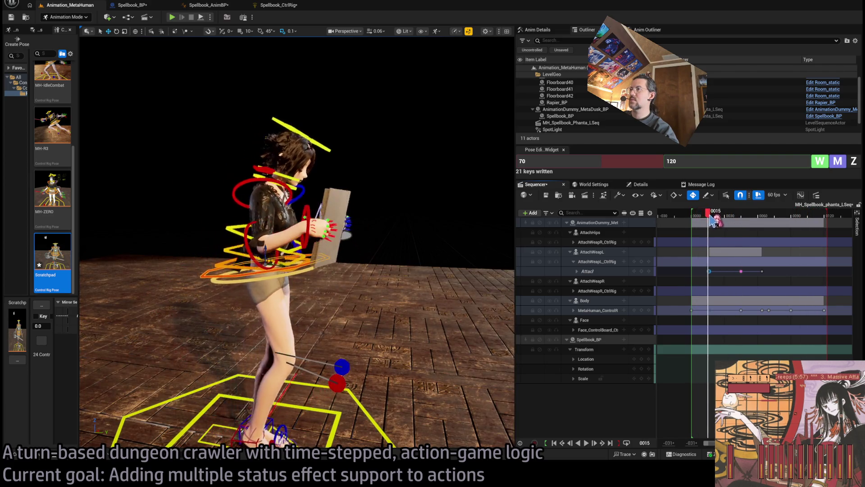
# Play and restart the spellbook animation several times to review the reading motion.
pyautogui.press('space')
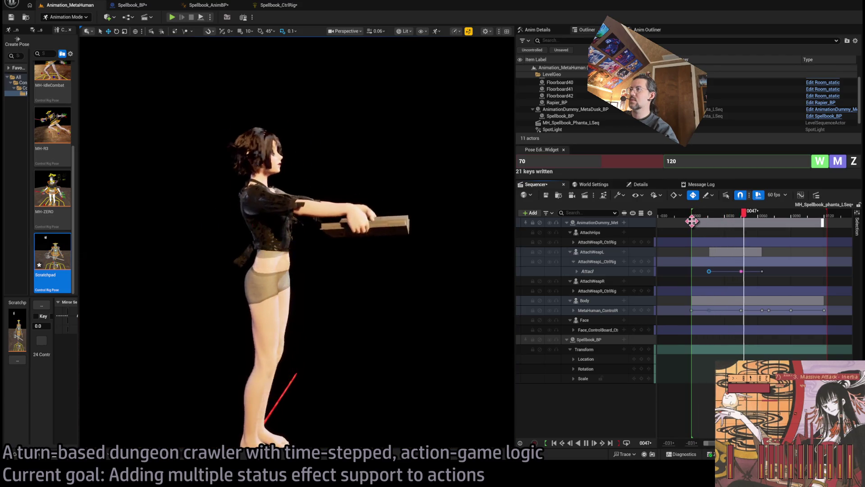
pyautogui.press('space')
pyautogui.press('Up')
pyautogui.press('space')
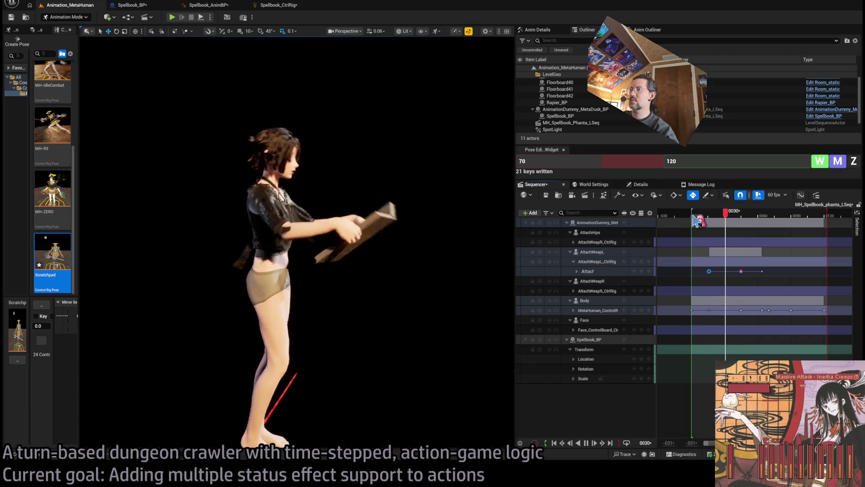
pyautogui.press('space')
pyautogui.press('Up')
pyautogui.press('space')
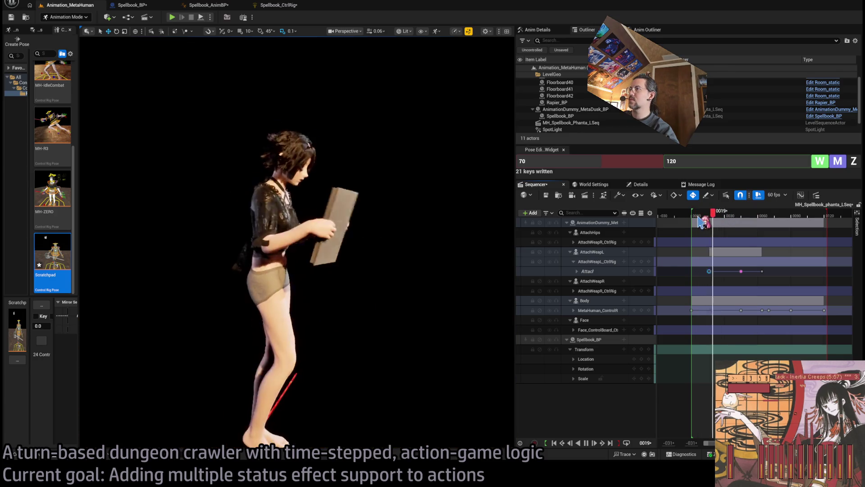
pyautogui.press('space')
# Drag the AttachWeapL Attach key from frame 45 to about 50, then replay and scrub to check.
pyautogui.click(741, 215)
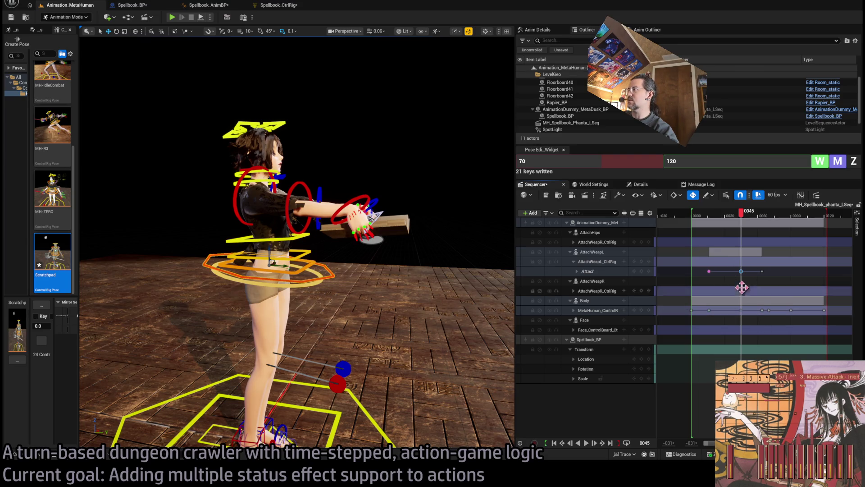
pyautogui.moveTo(741, 270); pyautogui.dragTo(747, 273)
pyautogui.moveTo(746, 215); pyautogui.dragTo(712, 225)
pyautogui.press('space')
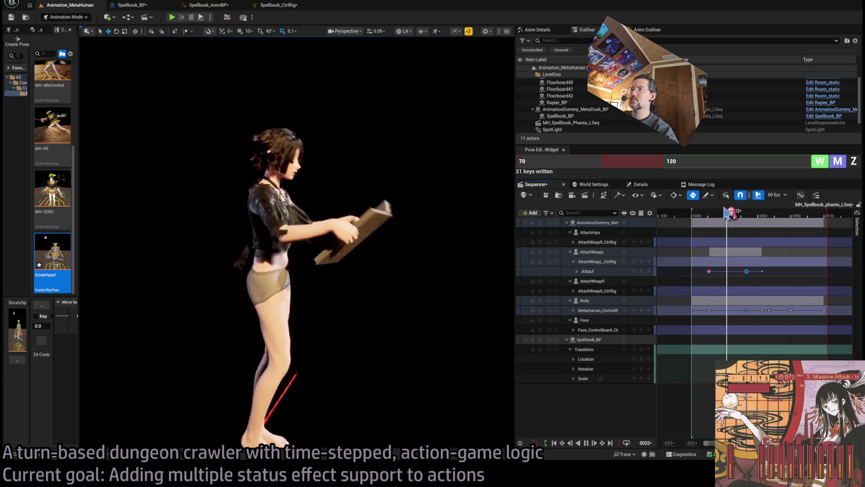
pyautogui.press('space')
pyautogui.moveTo(722, 215)
pyautogui.mouseDown()
pyautogui.moveTo(705, 215)
pyautogui.moveTo(712, 220)
pyautogui.mouseUp()
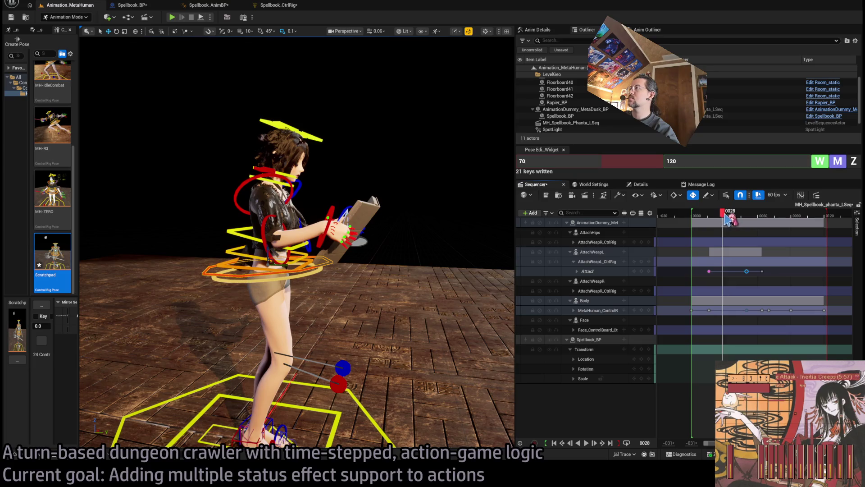
pyautogui.moveTo(725, 219)
pyautogui.mouseDown()
pyautogui.moveTo(712, 224)
pyautogui.moveTo(721, 224)
pyautogui.mouseUp()
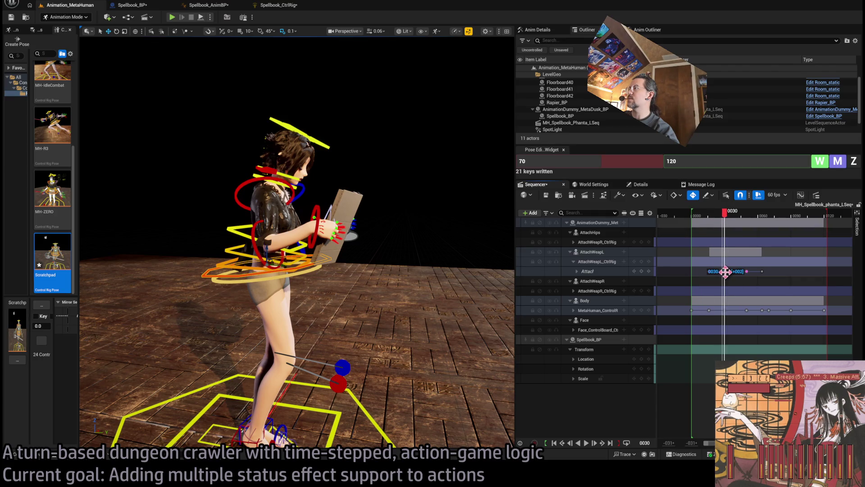
# Play the sequence from the start several times, stopping to check the pose.
pyautogui.moveTo(727, 222); pyautogui.dragTo(698, 221)
pyautogui.press('space')
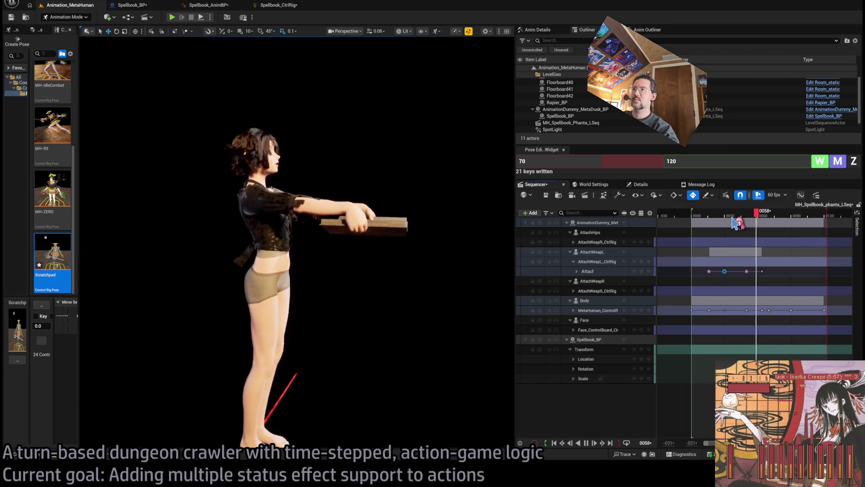
pyautogui.press('space')
pyautogui.moveTo(738, 215); pyautogui.dragTo(698, 220)
pyautogui.press('space')
pyautogui.press('space')
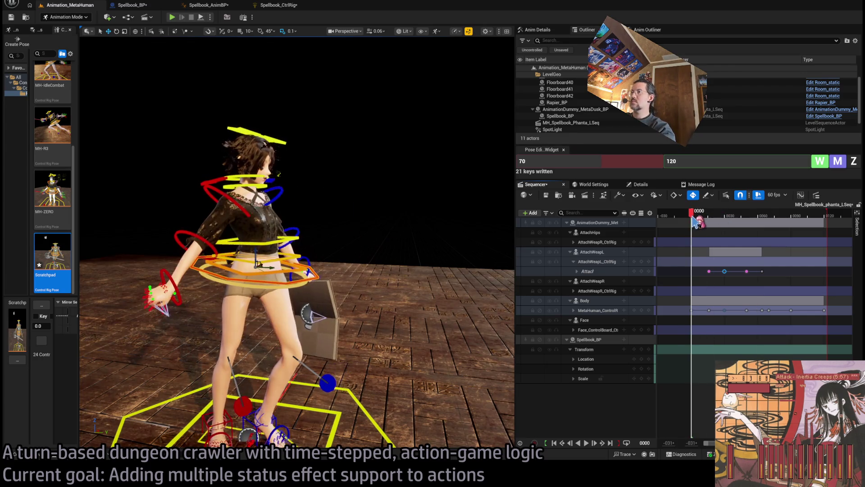
pyautogui.press('space')
pyautogui.press('space')
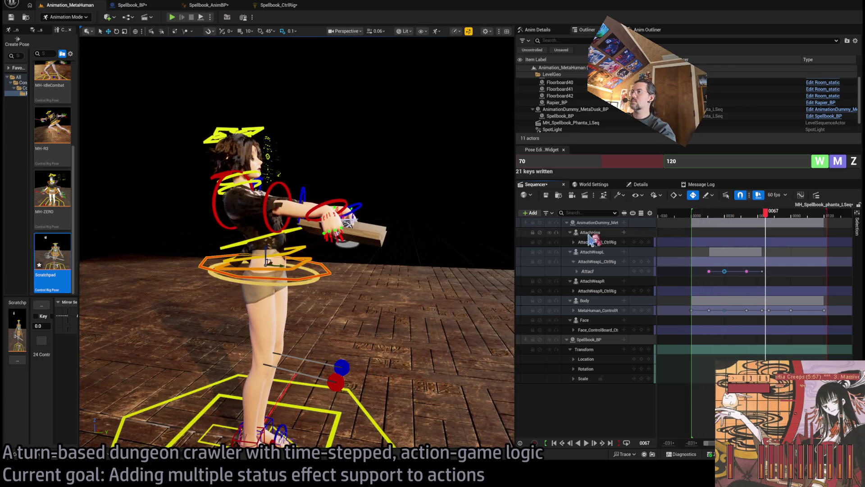
pyautogui.press('Right')
pyautogui.press('Right')
pyautogui.press('Right')
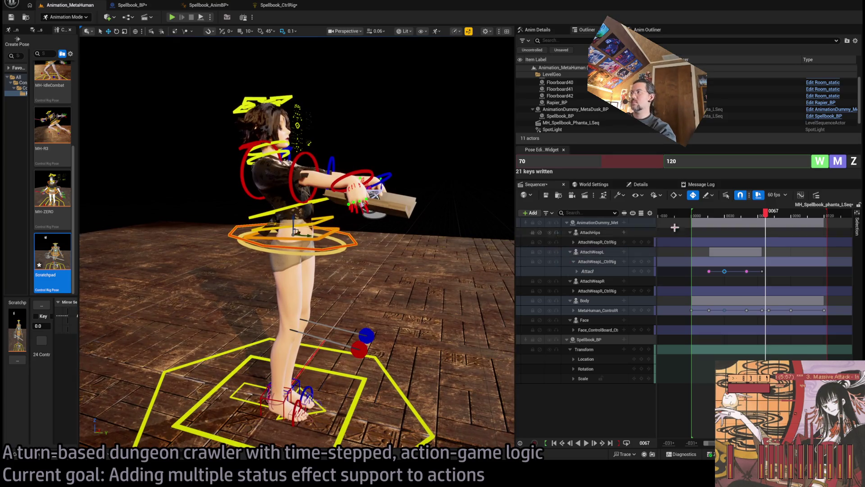
pyautogui.click(696, 217)
pyautogui.press('space')
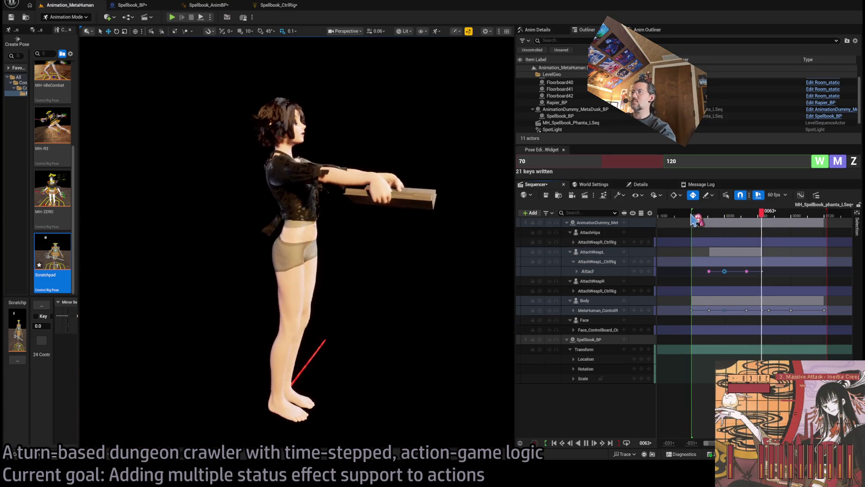
pyautogui.press('space')
# Scrub and step the playhead between the start and frame 39, settling on frame 16.
pyautogui.moveTo(751, 214); pyautogui.dragTo(693, 222)
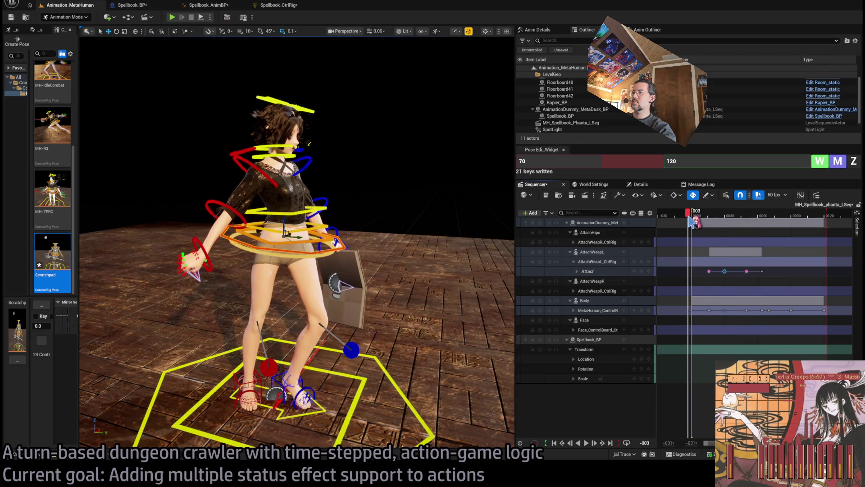
pyautogui.press('Right')
pyautogui.press('Right')
pyautogui.press('Right')
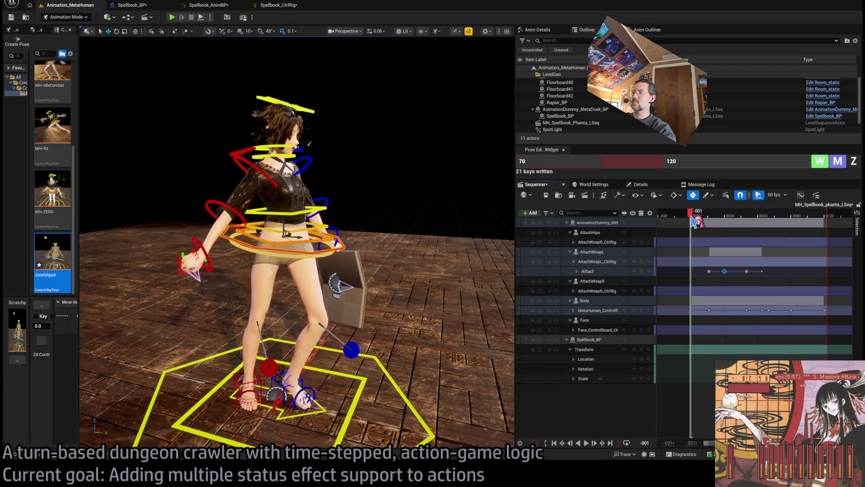
pyautogui.press('Left')
pyautogui.press('Left')
pyautogui.press('Left')
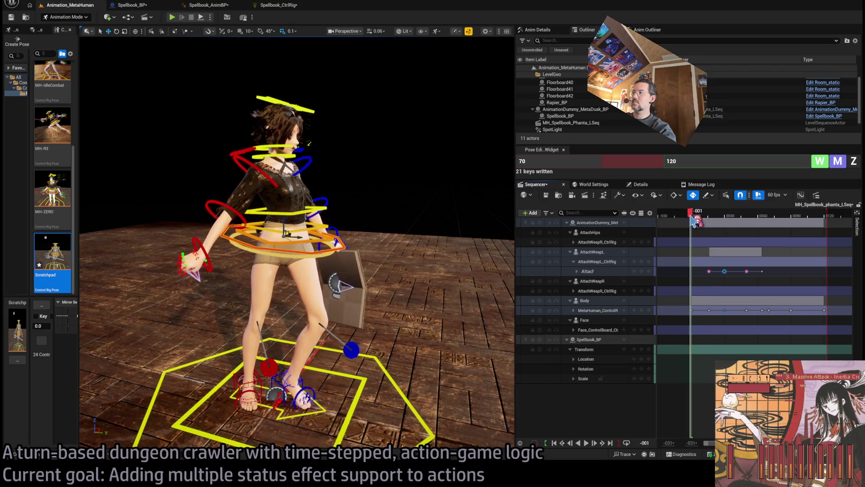
pyautogui.press('Right')
pyautogui.press('Right')
pyautogui.press('Right')
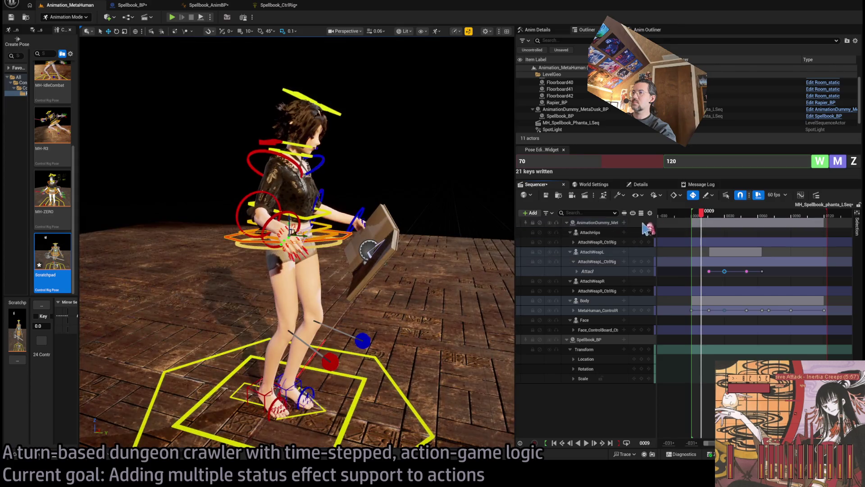
pyautogui.moveTo(705, 211); pyautogui.dragTo(713, 219)
# Frame the feet and move the foot_l and foot_r keys from frame 16 to frame 8.
pyautogui.press('f')
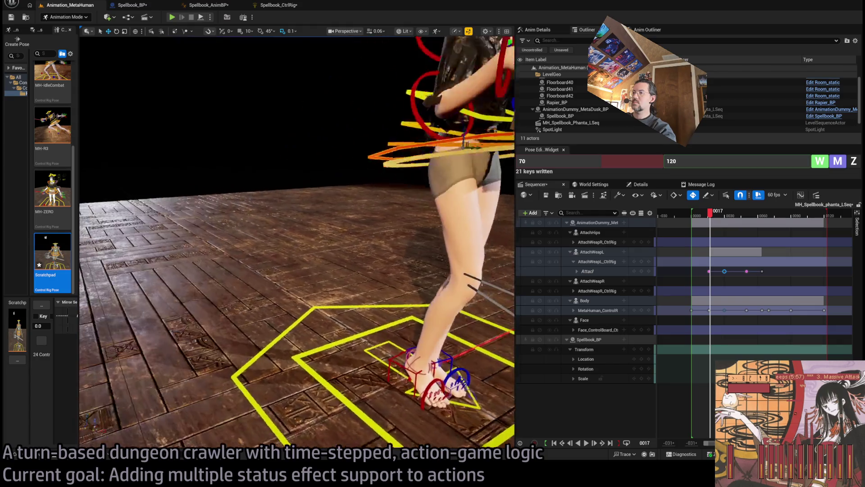
pyautogui.moveTo(506, 272)
pyautogui.mouseDown()
pyautogui.moveTo(451, 273)
pyautogui.moveTo(506, 272)
pyautogui.mouseUp()
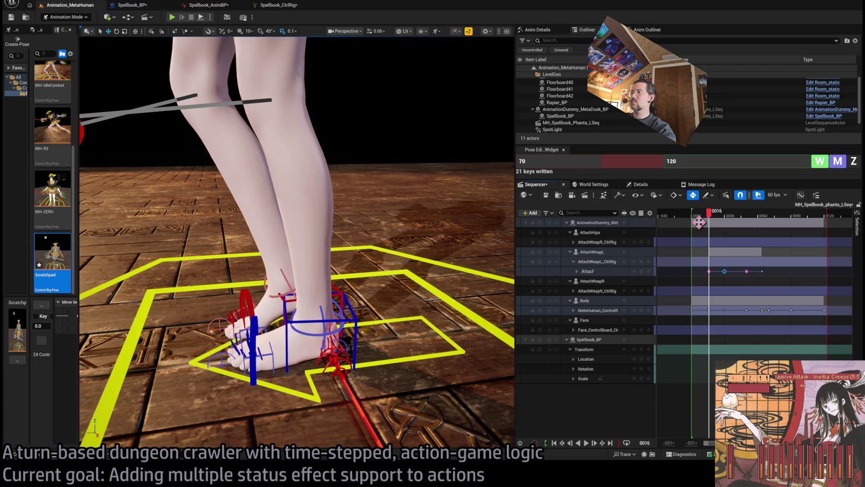
pyautogui.click(317, 321)
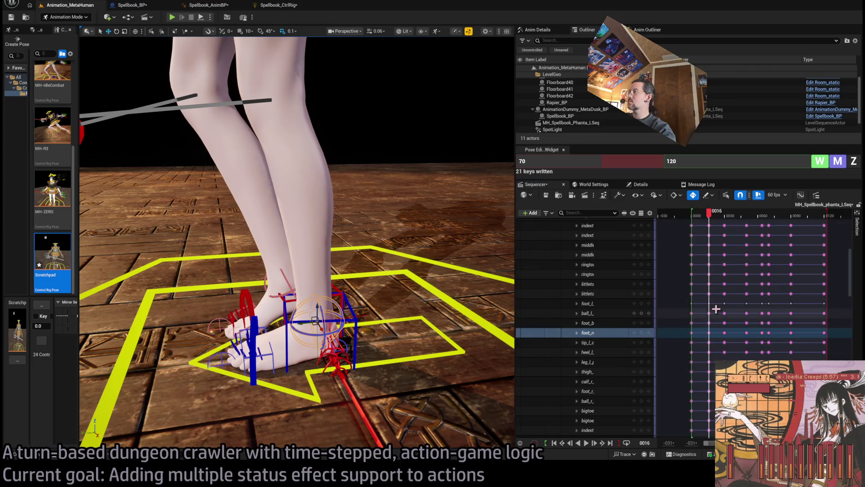
pyautogui.moveTo(710, 304); pyautogui.dragTo(702, 311)
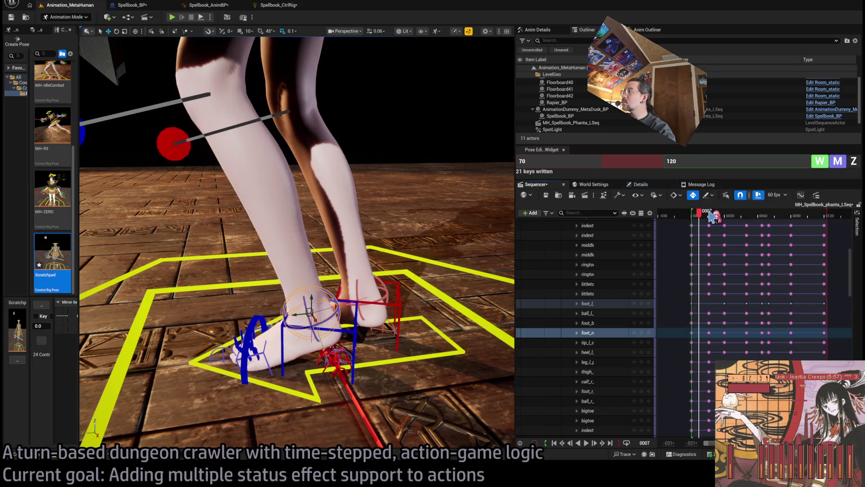
pyautogui.moveTo(702, 217); pyautogui.dragTo(711, 217)
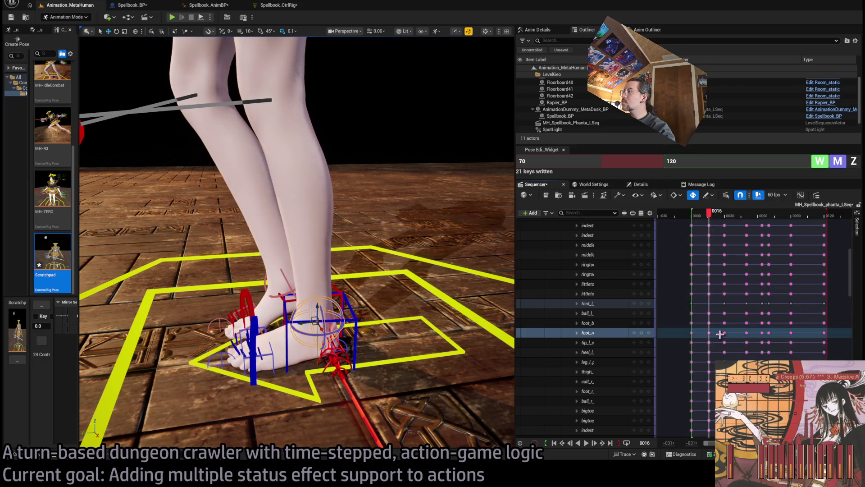
pyautogui.moveTo(709, 334); pyautogui.dragTo(700, 335)
# Reframe the view on the feet and set the playhead and pose edit frame to 5.
pyautogui.click(704, 304)
pyautogui.press('f')
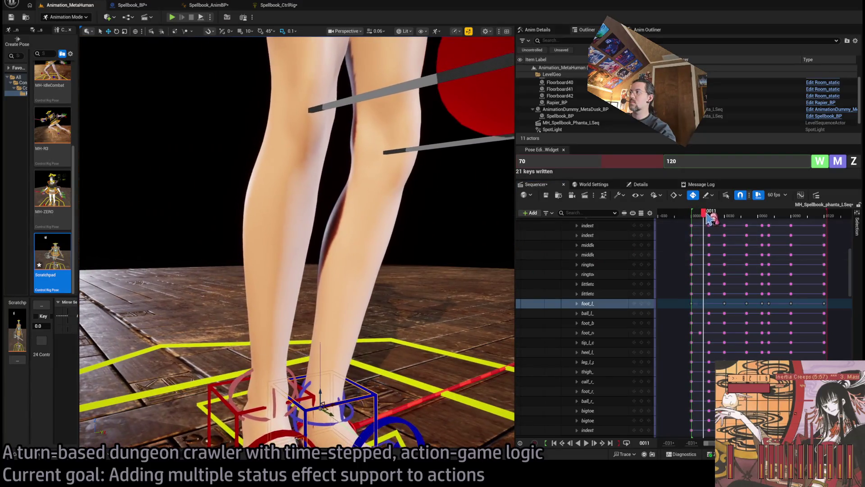
pyautogui.click(689, 215)
pyautogui.moveTo(697, 219); pyautogui.dragTo(694, 215)
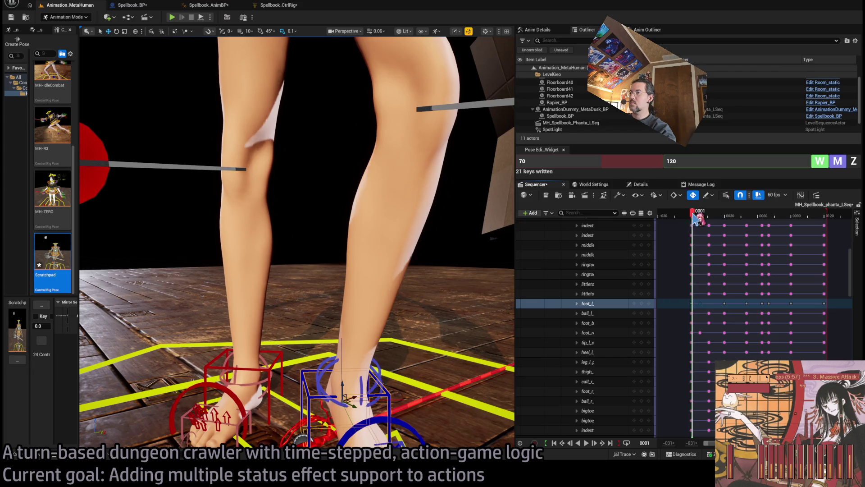
pyautogui.press('f')
pyautogui.click(293, 315)
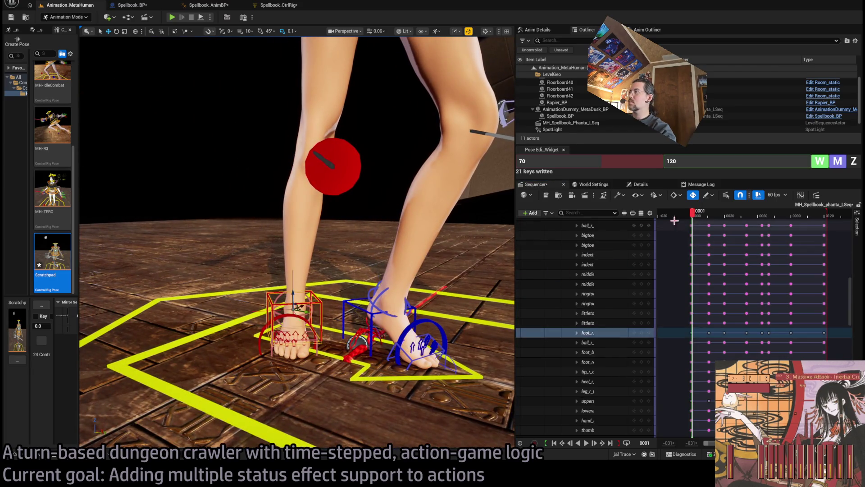
pyautogui.moveTo(694, 219); pyautogui.dragTo(700, 220)
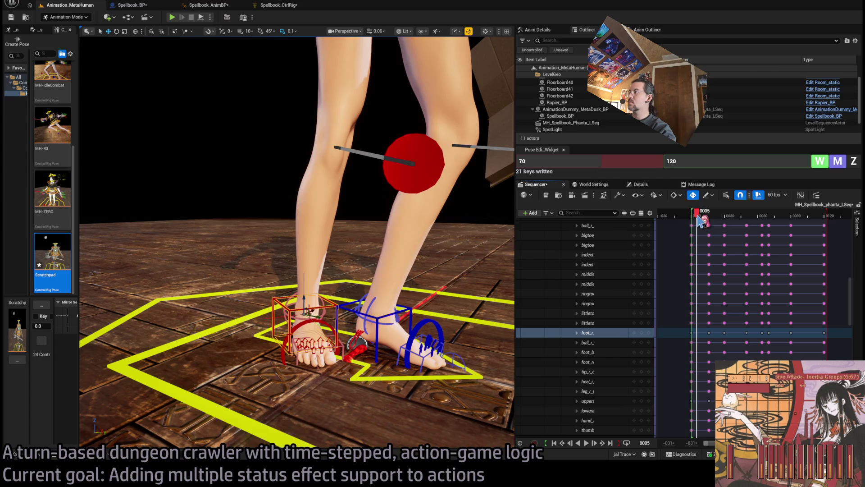
pyautogui.click(599, 166)
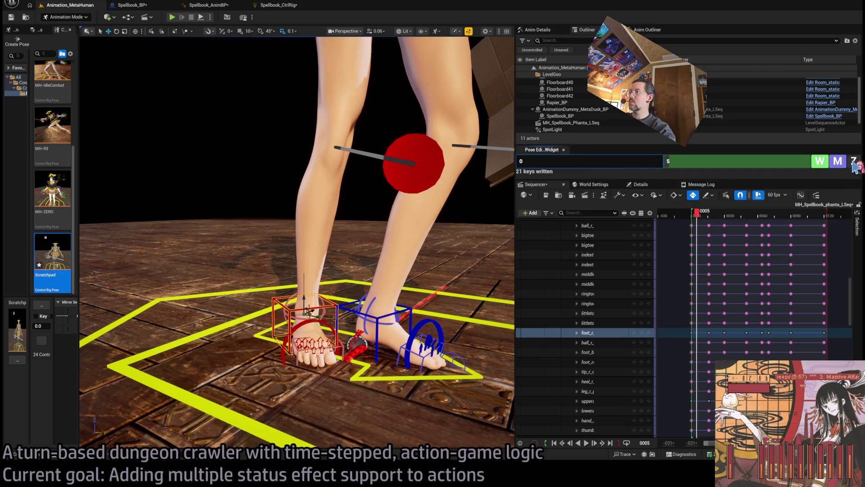
# Zero and key the foot controls at frame 5, then play back and scrub to frame 30.
pyautogui.click(854, 165)
pyautogui.click(821, 162)
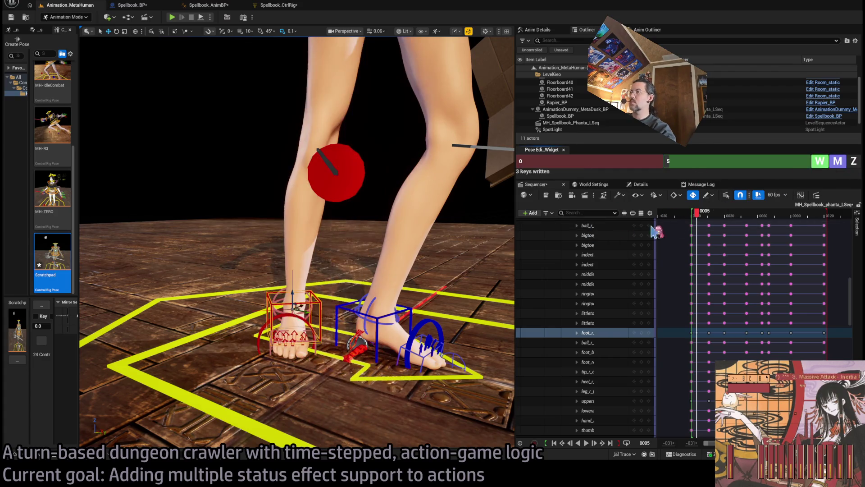
pyautogui.moveTo(295, 307); pyautogui.dragTo(386, 315)
pyautogui.click(351, 307)
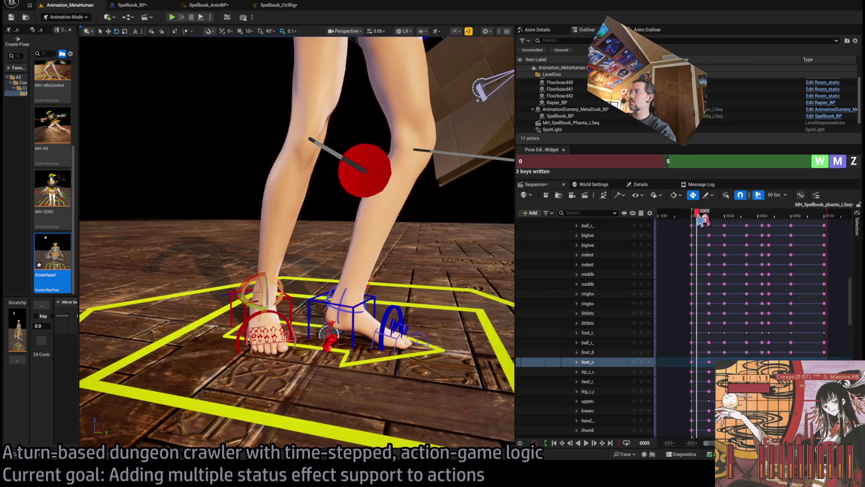
pyautogui.click(694, 213)
pyautogui.press('space')
pyautogui.click(701, 216)
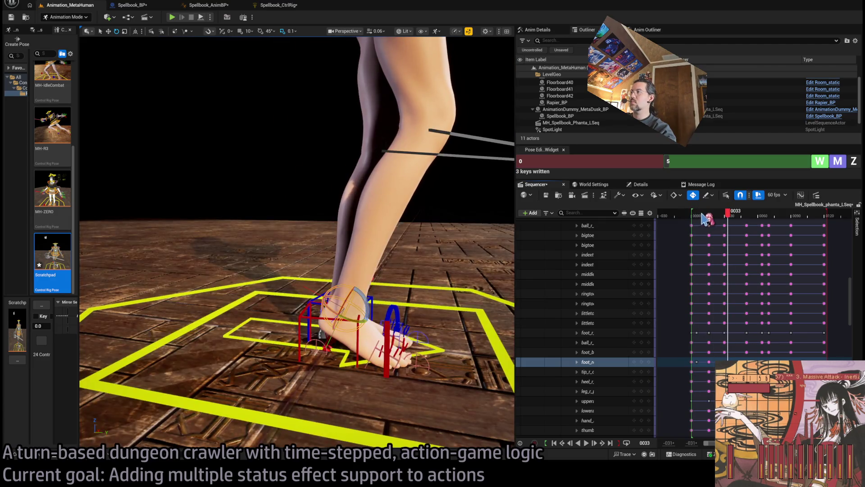
pyautogui.moveTo(702, 219)
pyautogui.mouseDown()
pyautogui.moveTo(727, 223)
pyautogui.moveTo(710, 221)
pyautogui.mouseUp()
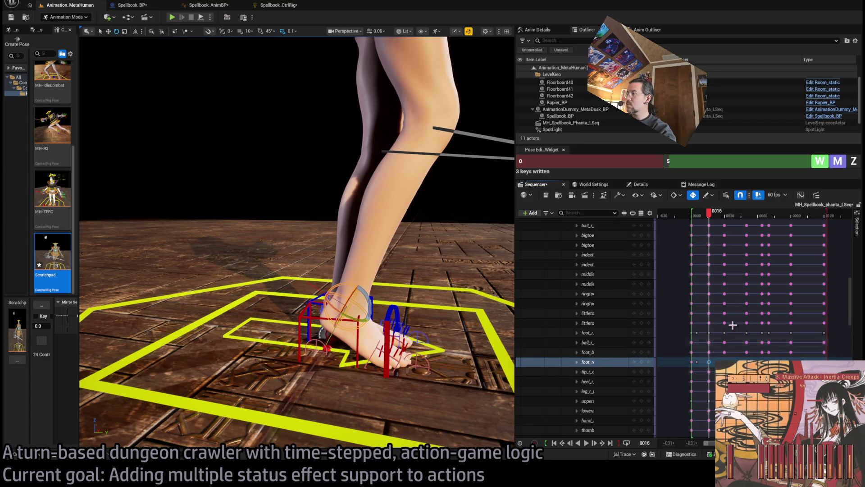
pyautogui.moveTo(710, 221)
pyautogui.mouseDown()
pyautogui.moveTo(700, 220)
pyautogui.moveTo(724, 223)
pyautogui.moveTo(711, 219)
pyautogui.mouseUp()
# Delete the right foot's key at frame 16 and lift the right foot higher.
pyautogui.click(262, 305)
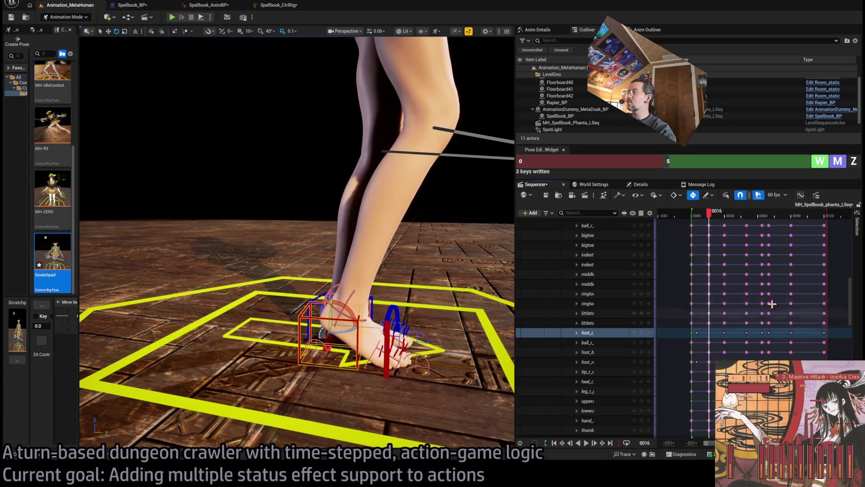
pyautogui.click(711, 223)
pyautogui.moveTo(711, 218); pyautogui.dragTo(698, 218)
pyautogui.click(721, 334)
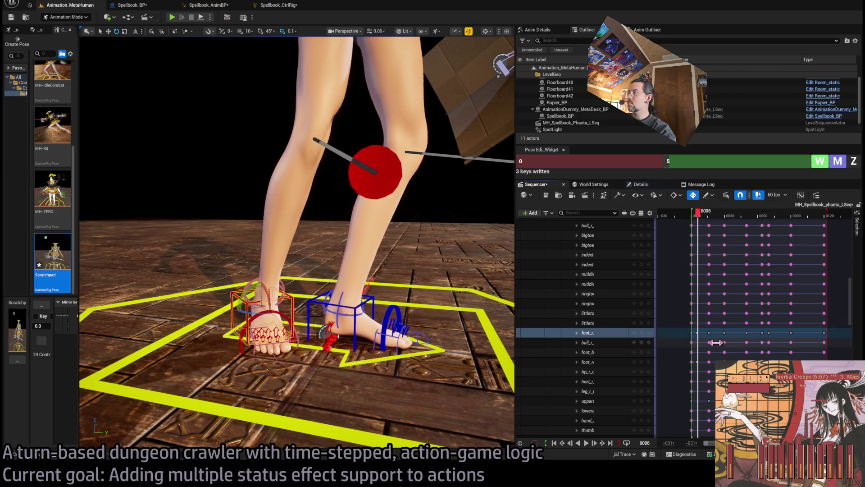
pyautogui.press('Delete')
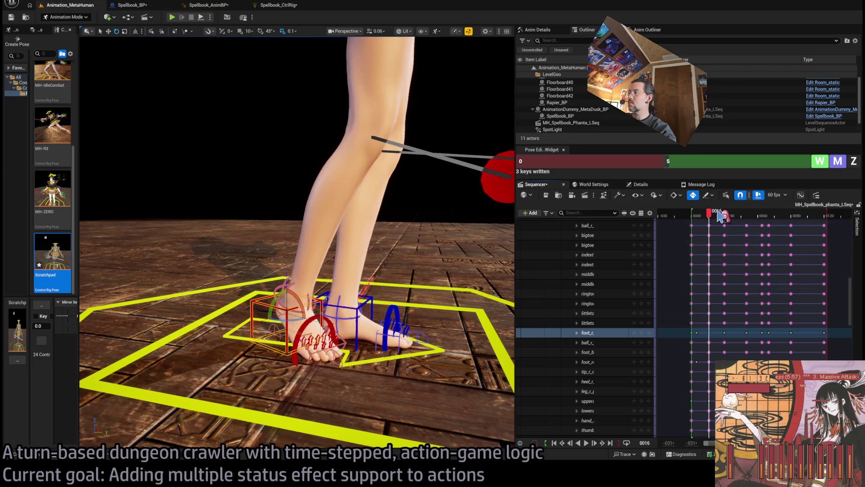
pyautogui.moveTo(698, 215)
pyautogui.mouseDown()
pyautogui.moveTo(706, 219)
pyautogui.moveTo(692, 219)
pyautogui.moveTo(730, 218)
pyautogui.moveTo(703, 224)
pyautogui.moveTo(713, 224)
pyautogui.mouseUp()
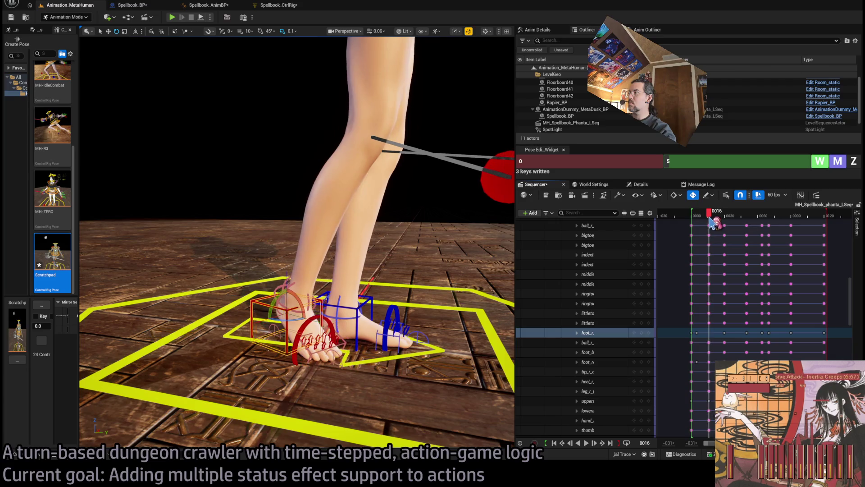
pyautogui.moveTo(287, 294)
pyautogui.mouseDown()
pyautogui.moveTo(300, 280)
pyautogui.moveTo(319, 299)
pyautogui.moveTo(305, 276)
pyautogui.mouseUp()
# Play and scrub through the step to frame 46 to review the new foot pose.
pyautogui.press('space')
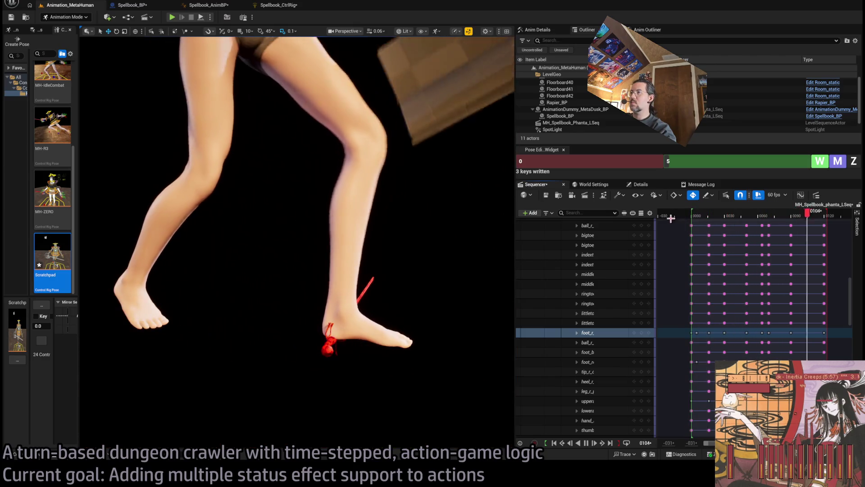
pyautogui.press('space')
pyautogui.moveTo(706, 215)
pyautogui.mouseDown()
pyautogui.moveTo(743, 216)
pyautogui.moveTo(717, 217)
pyautogui.moveTo(725, 219)
pyautogui.mouseUp()
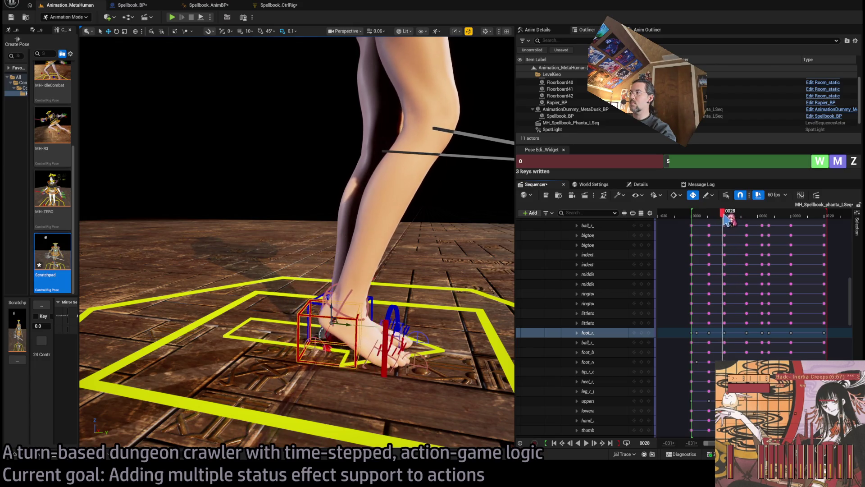
pyautogui.click(348, 306)
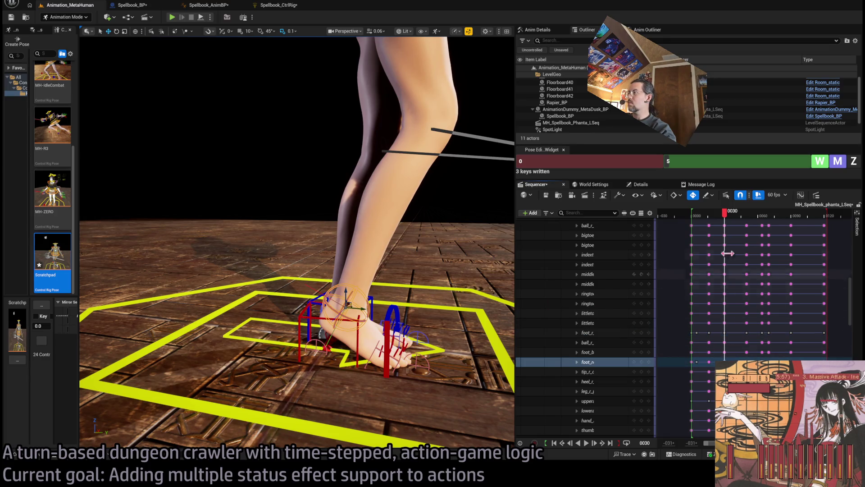
pyautogui.moveTo(725, 218)
pyautogui.mouseDown()
pyautogui.moveTo(709, 219)
pyautogui.moveTo(749, 219)
pyautogui.mouseUp()
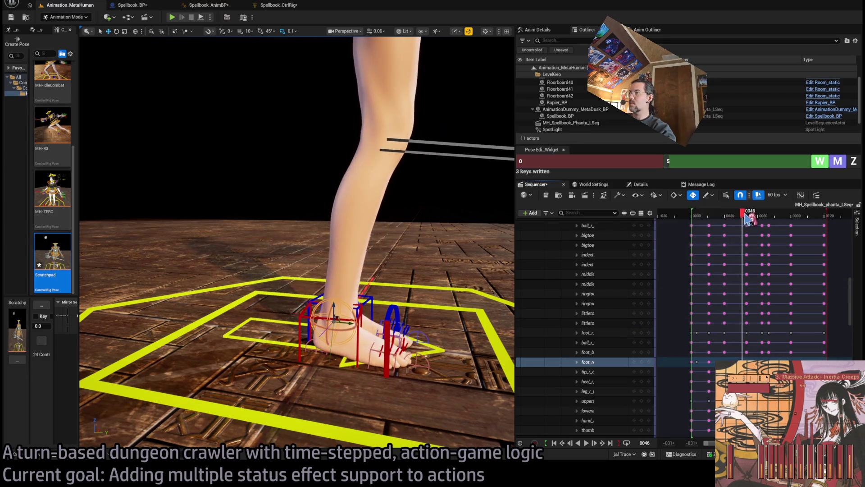
pyautogui.press('space')
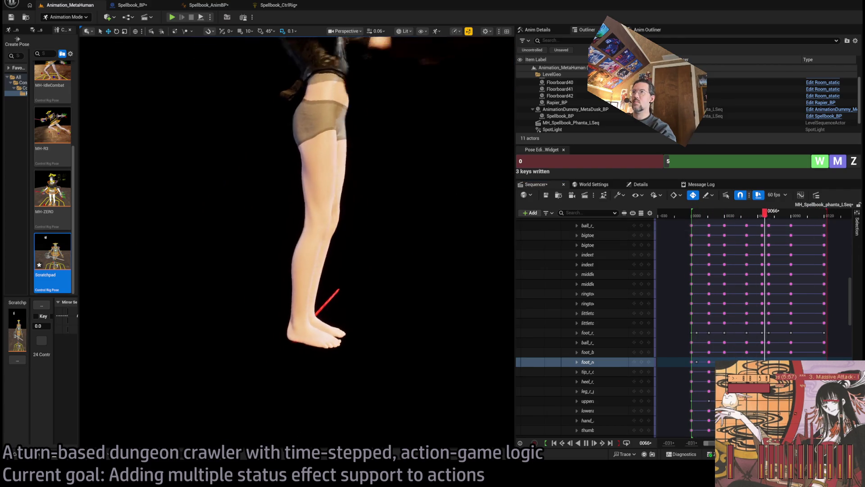
pyautogui.press('space')
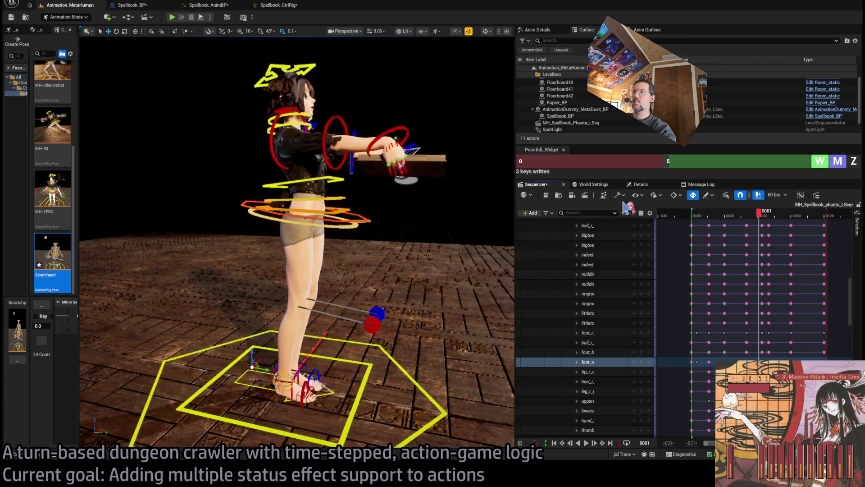
pyautogui.click(694, 216)
pyautogui.press('space')
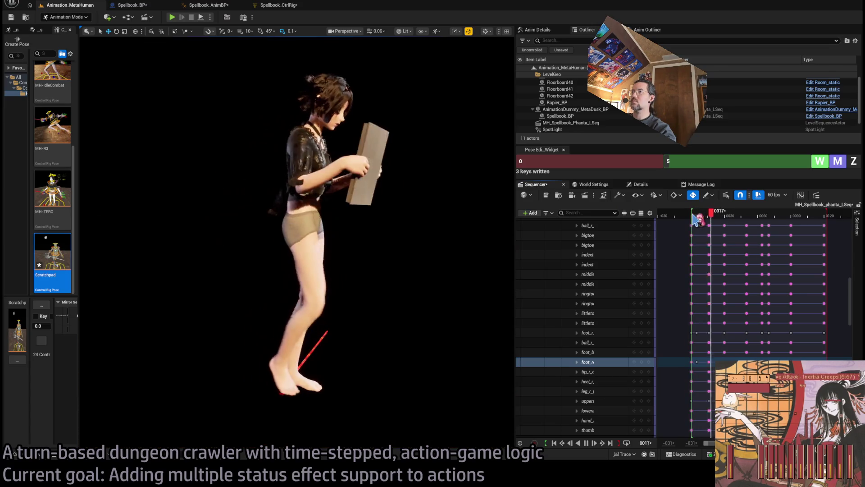
pyautogui.moveTo(698, 220); pyautogui.dragTo(724, 216)
pyautogui.press('space')
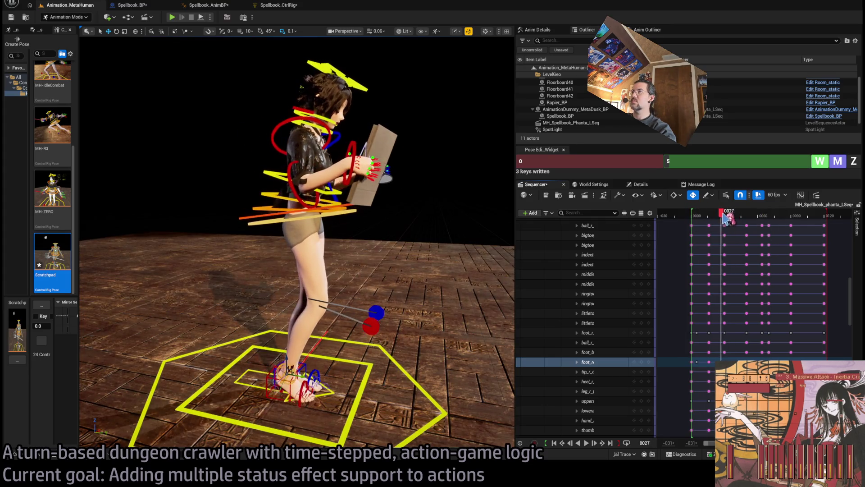
pyautogui.scroll(5, 655, 222)
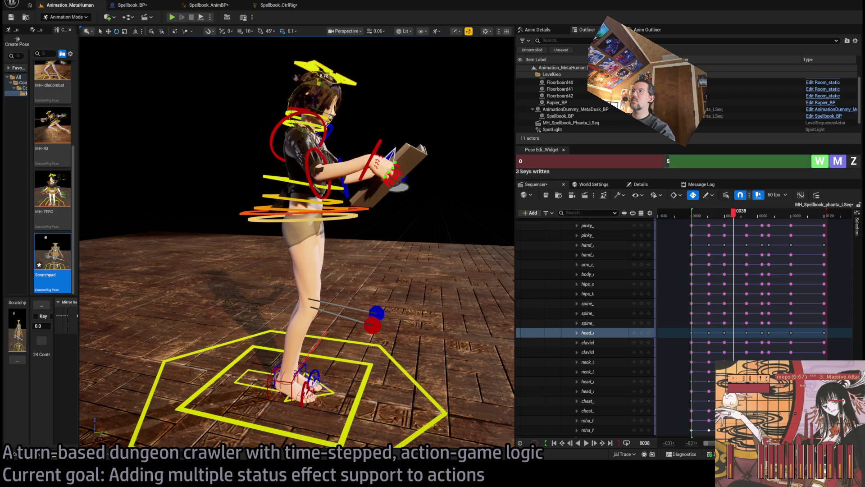
pyautogui.moveTo(744, 221)
pyautogui.mouseDown()
pyautogui.moveTo(732, 220)
pyautogui.moveTo(753, 221)
pyautogui.moveTo(720, 219)
pyautogui.moveTo(759, 220)
pyautogui.moveTo(699, 220)
pyautogui.moveTo(766, 220)
pyautogui.moveTo(702, 221)
pyautogui.moveTo(753, 220)
pyautogui.mouseUp()
pyautogui.moveTo(360, 223); pyautogui.dragTo(360, 223)
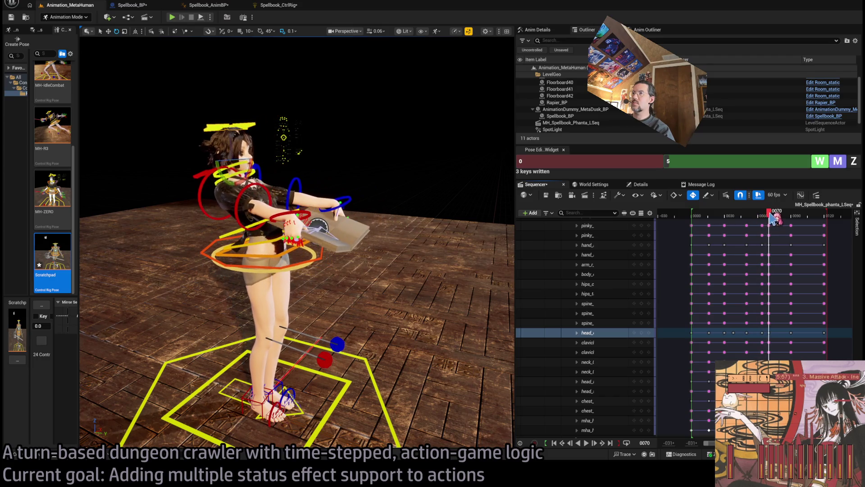
pyautogui.moveTo(761, 221)
pyautogui.mouseDown()
pyautogui.moveTo(769, 216)
pyautogui.moveTo(755, 216)
pyautogui.moveTo(777, 215)
pyautogui.mouseUp()
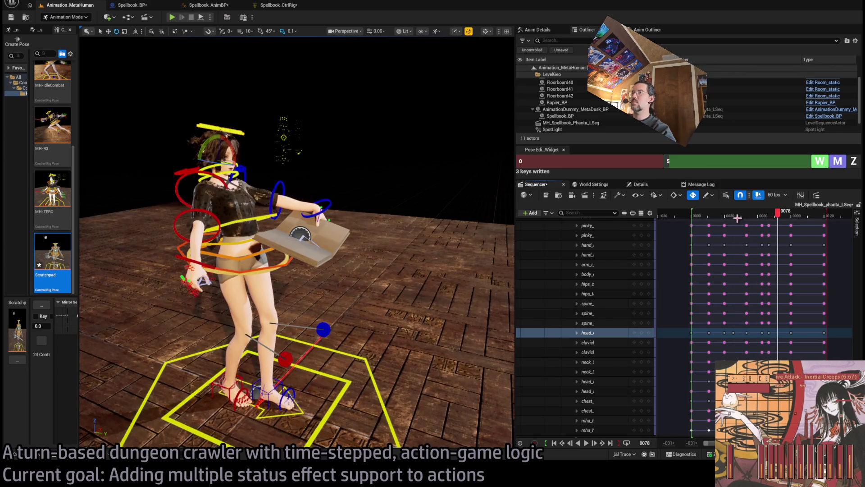
pyautogui.click(763, 216)
pyautogui.press('space')
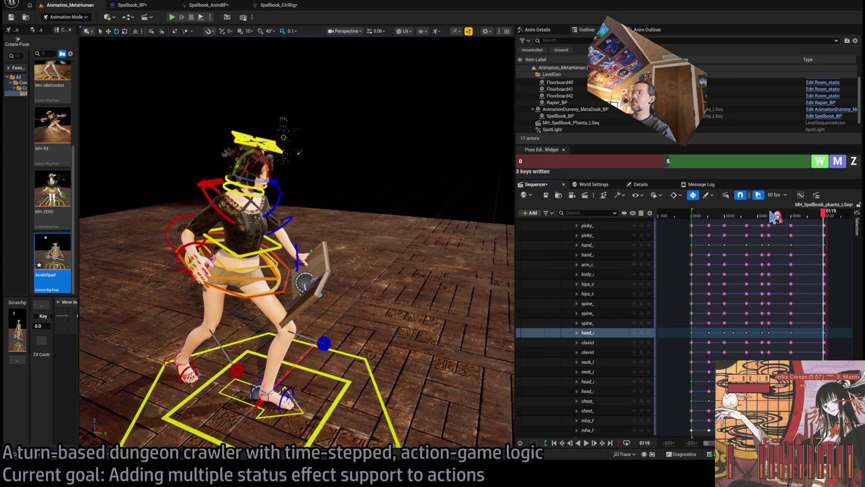
pyautogui.moveTo(774, 218)
pyautogui.mouseDown()
pyautogui.moveTo(732, 220)
pyautogui.moveTo(809, 218)
pyautogui.moveTo(779, 219)
pyautogui.moveTo(789, 219)
pyautogui.mouseUp()
pyautogui.moveTo(792, 221); pyautogui.dragTo(785, 225)
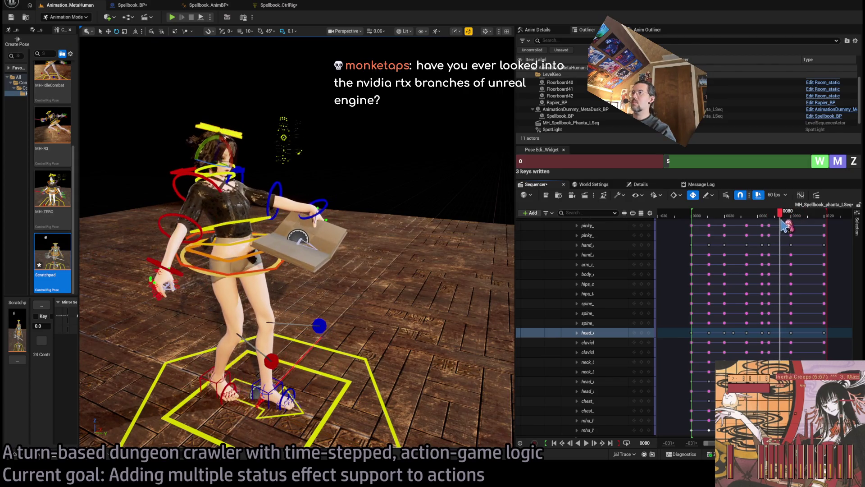
# Select the upper arm, lower arm and hand controls and write their keys at frame 95.
pyautogui.click(175, 192)
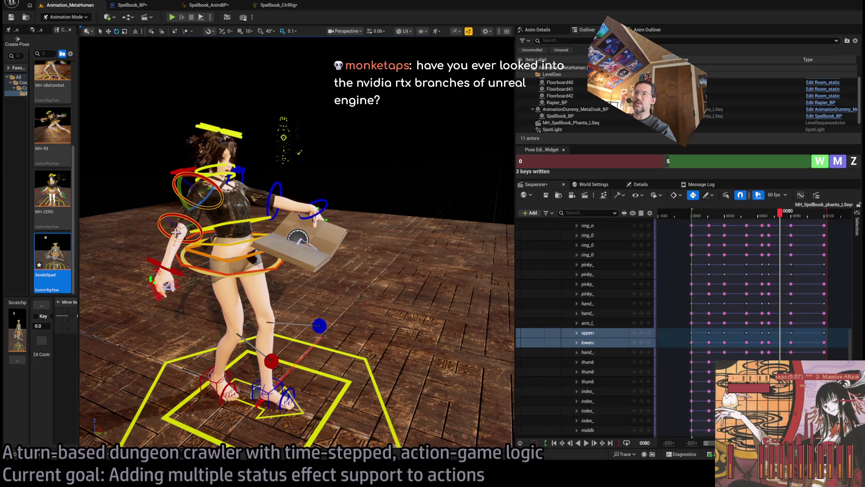
pyautogui.keyDown('ctrl'); pyautogui.click(156, 263); pyautogui.keyUp('ctrl')
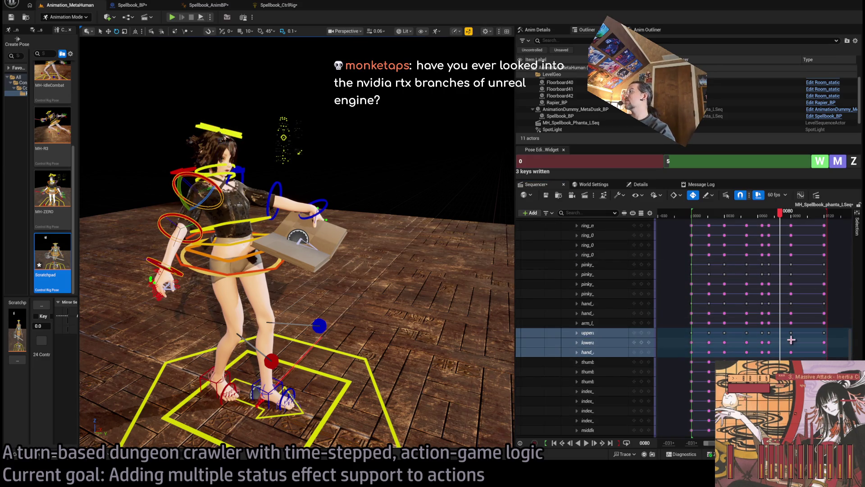
pyautogui.moveTo(800, 331); pyautogui.dragTo(783, 352)
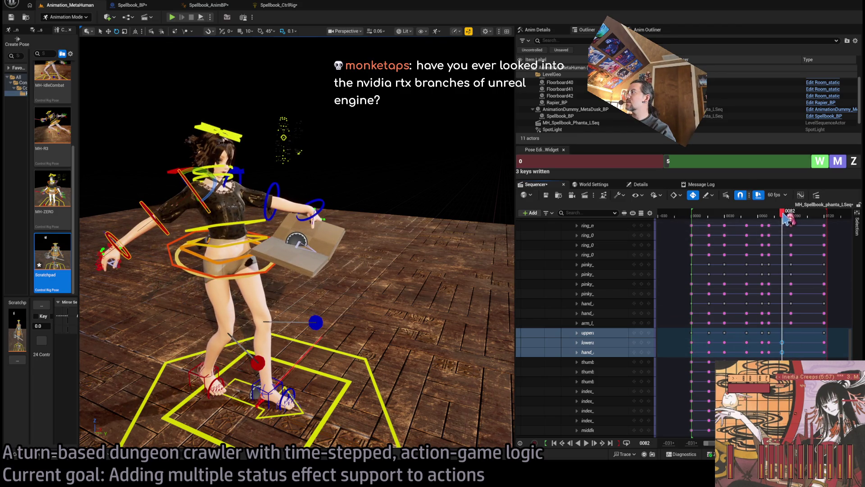
pyautogui.moveTo(782, 219)
pyautogui.mouseDown()
pyautogui.moveTo(762, 217)
pyautogui.moveTo(800, 221)
pyautogui.mouseUp()
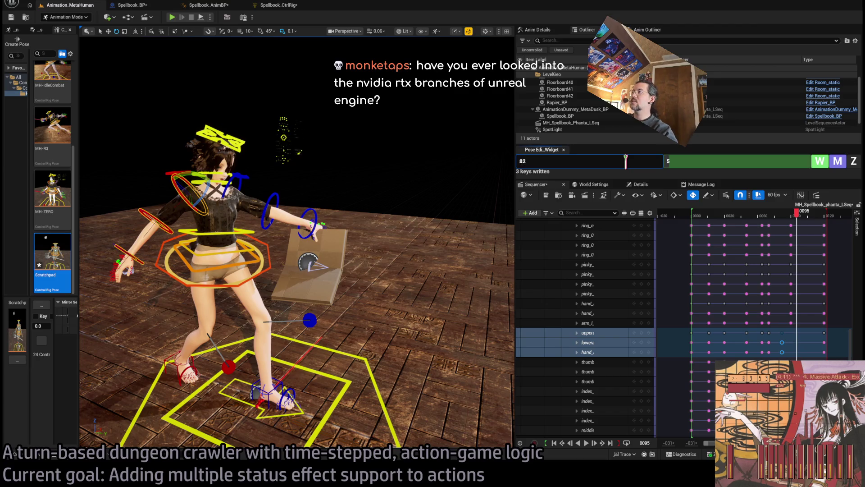
pyautogui.click(720, 165)
pyautogui.write('95')
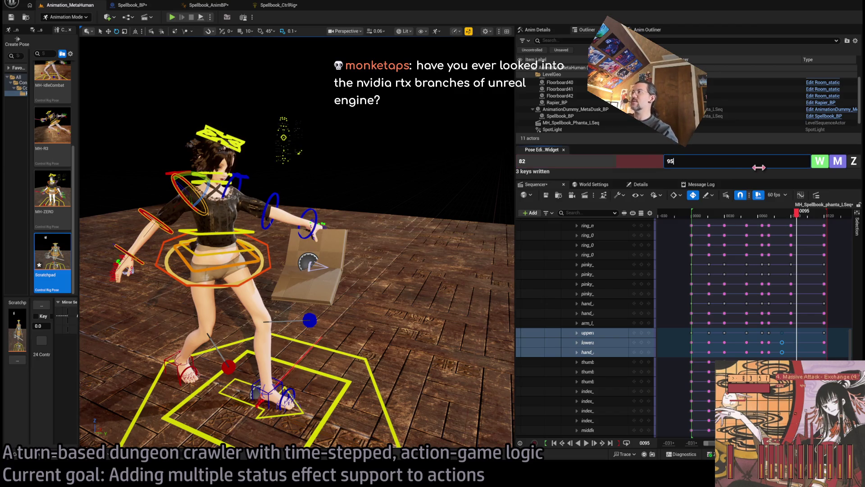
pyautogui.click(827, 163)
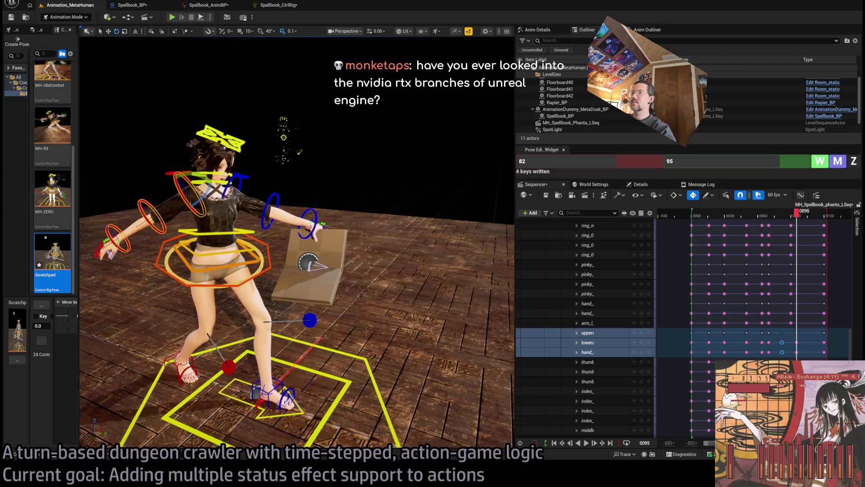
pyautogui.moveTo(316, 270)
pyautogui.mouseDown()
pyautogui.moveTo(379, 269)
pyautogui.moveTo(366, 250)
pyautogui.moveTo(375, 233)
pyautogui.mouseUp()
pyautogui.click(379, 268)
# Rotate the clavicle control to shift the arm.
pyautogui.click(341, 223)
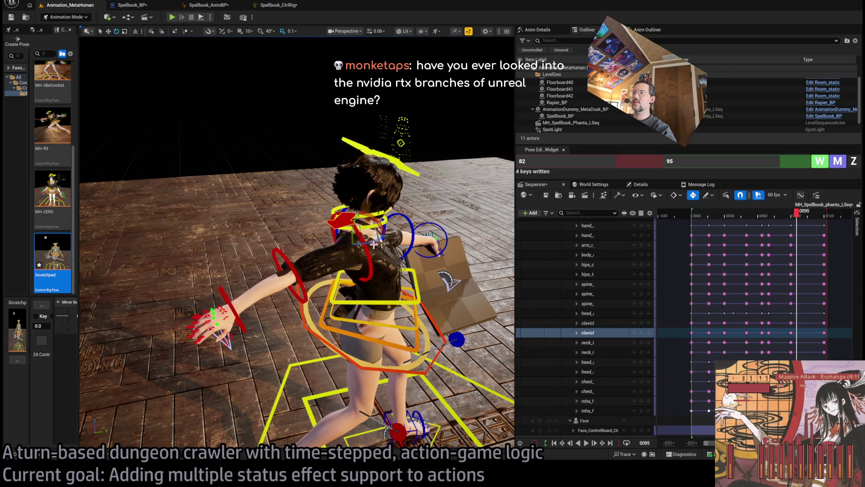
pyautogui.moveTo(380, 242); pyautogui.dragTo(375, 229)
pyautogui.moveTo(315, 370)
pyautogui.mouseDown()
pyautogui.moveTo(343, 352)
pyautogui.moveTo(374, 356)
pyautogui.mouseUp()
# Select the three spine controls and twist the upper torso by about 7.56 degrees.
pyautogui.click(375, 355)
pyautogui.keyDown('ctrl'); pyautogui.click(384, 333); pyautogui.keyUp('ctrl')
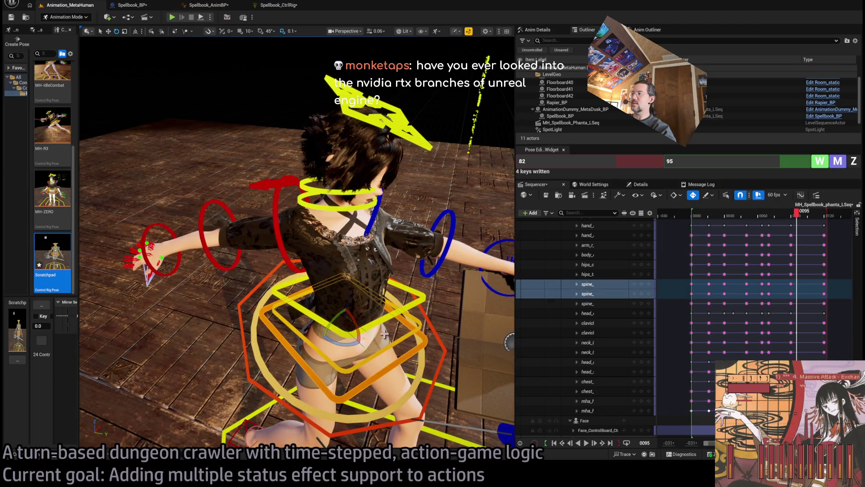
pyautogui.keyDown('ctrl'); pyautogui.click(356, 338); pyautogui.keyUp('ctrl')
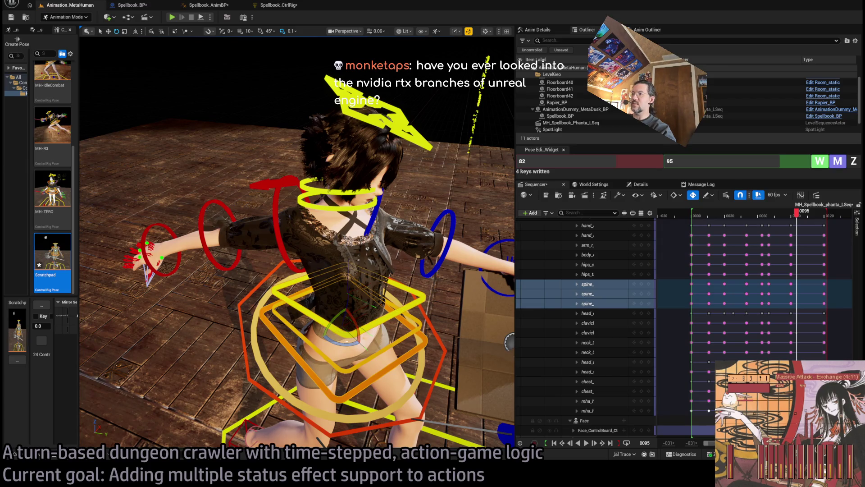
pyautogui.click(358, 338)
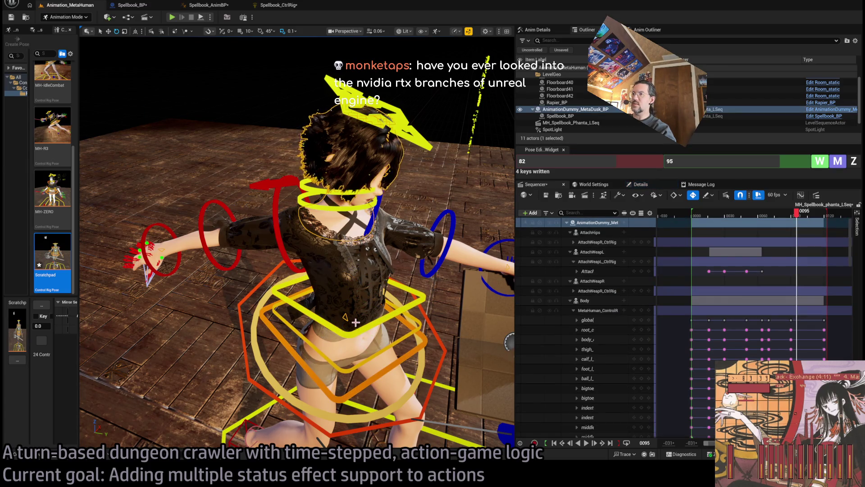
pyautogui.click(394, 370)
pyautogui.click(377, 356)
pyautogui.keyDown('ctrl'); pyautogui.click(370, 332); pyautogui.keyUp('ctrl')
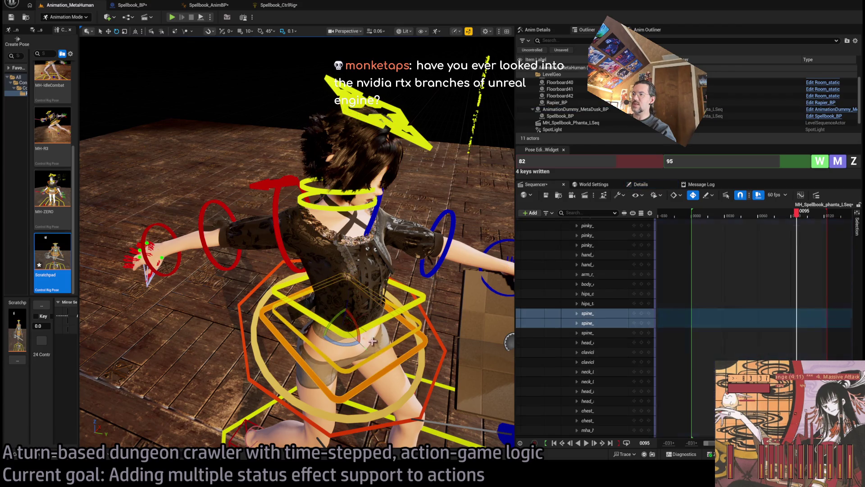
pyautogui.keyDown('ctrl'); pyautogui.click(371, 333); pyautogui.keyUp('ctrl')
pyautogui.moveTo(352, 343); pyautogui.dragTo(363, 319)
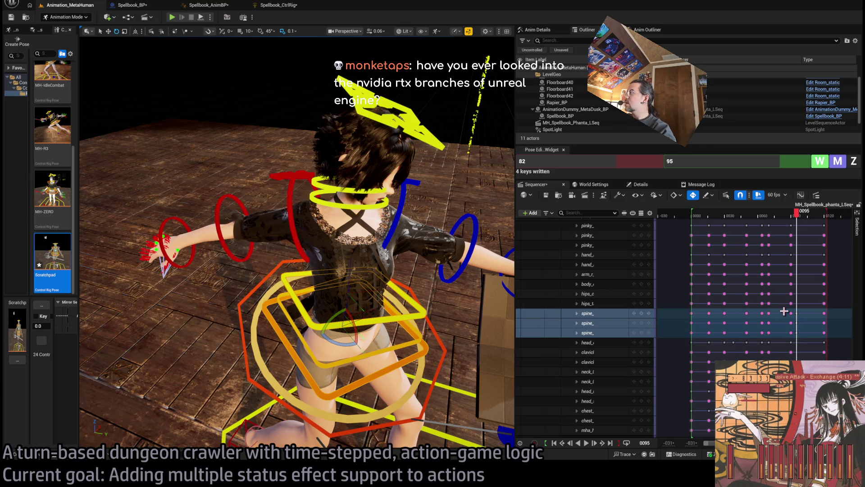
# Move the spine keys from frame 0088 to frame 0095.
pyautogui.moveTo(784, 311); pyautogui.dragTo(790, 335)
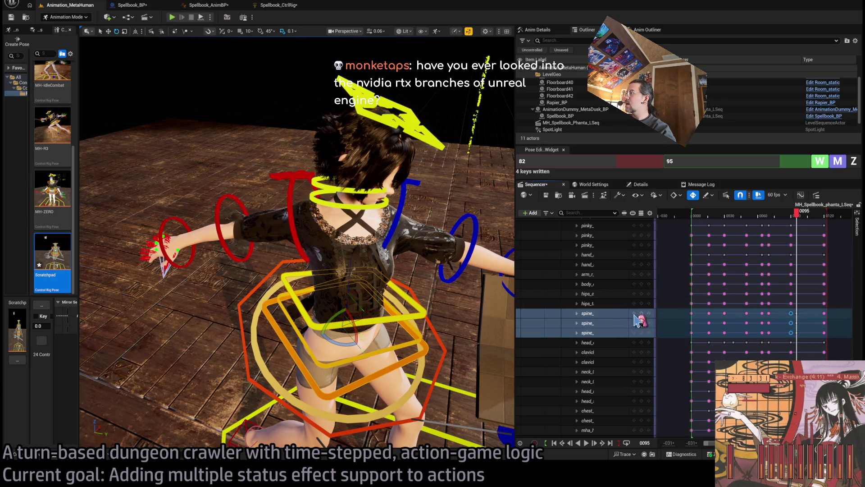
pyautogui.click(645, 324)
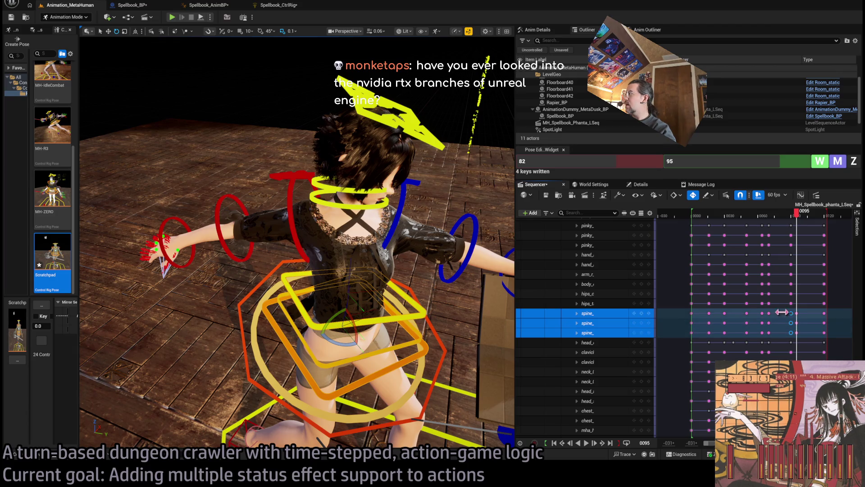
pyautogui.moveTo(791, 313); pyautogui.dragTo(797, 313)
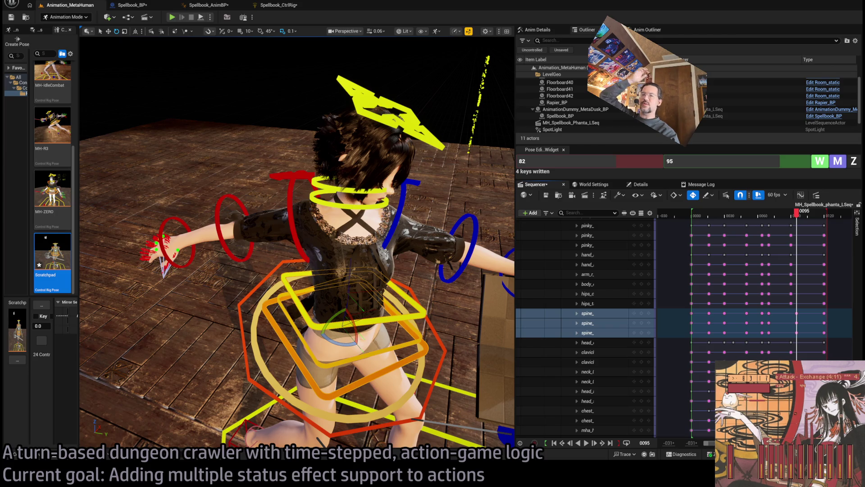
pyautogui.hotkey('alt', 'Tab')
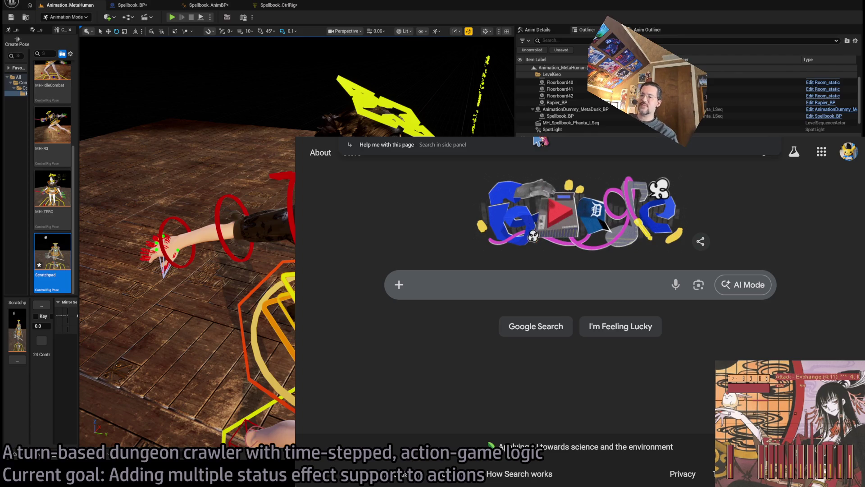
# Search 'unreal engine rtx branch' and open NVIDIA's RTX Branch of Unreal Engine page.
pyautogui.press('Down')
pyautogui.write('gine rtx branc')
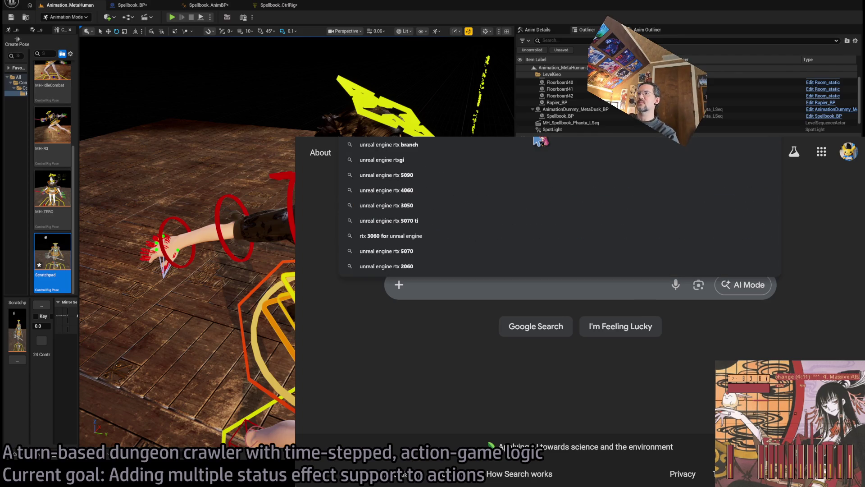
pyautogui.write('h')
pyautogui.press('Return')
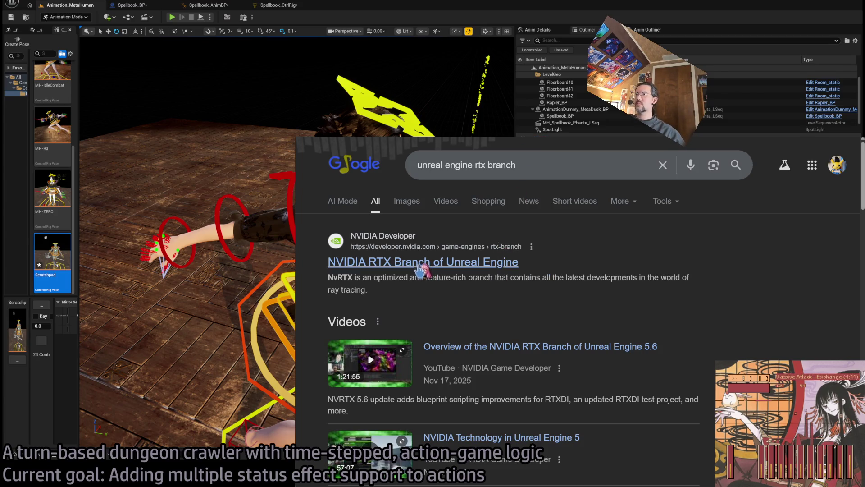
pyautogui.click(339, 268)
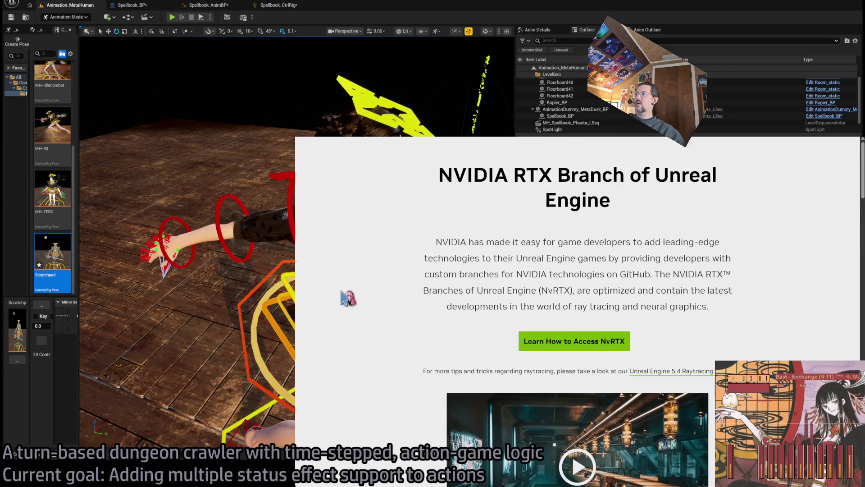
# Read through the NVIDIA RTX Branch page, scrolling down to the demo video.
pyautogui.moveTo(422, 171); pyautogui.dragTo(710, 307)
pyautogui.scroll(1, 710, 307)
pyautogui.click(503, 250)
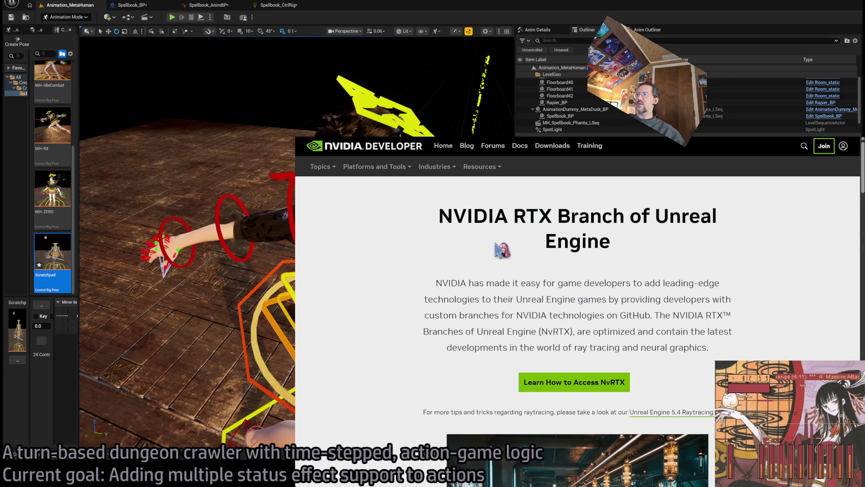
pyautogui.moveTo(422, 210)
pyautogui.mouseDown()
pyautogui.moveTo(715, 318)
pyautogui.moveTo(795, 357)
pyautogui.moveTo(436, 153)
pyautogui.mouseUp()
pyautogui.scroll(-1, 795, 357)
pyautogui.click(786, 353)
pyautogui.click(483, 224)
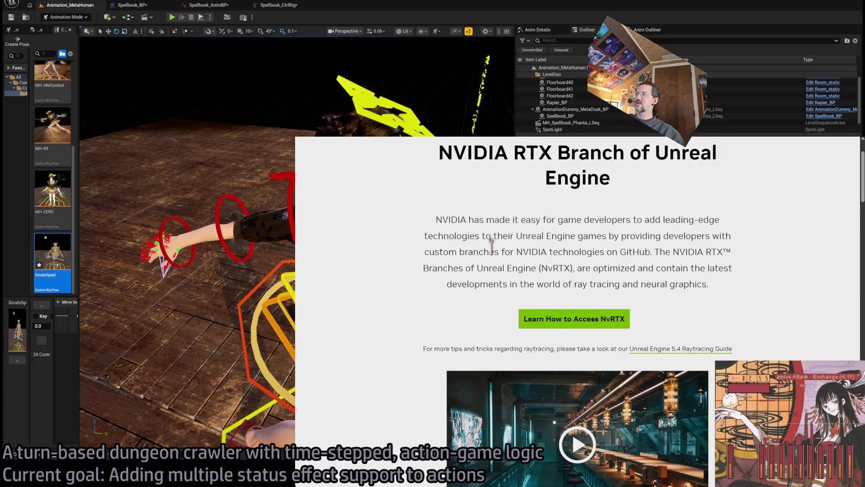
pyautogui.scroll(-2, 696, 264)
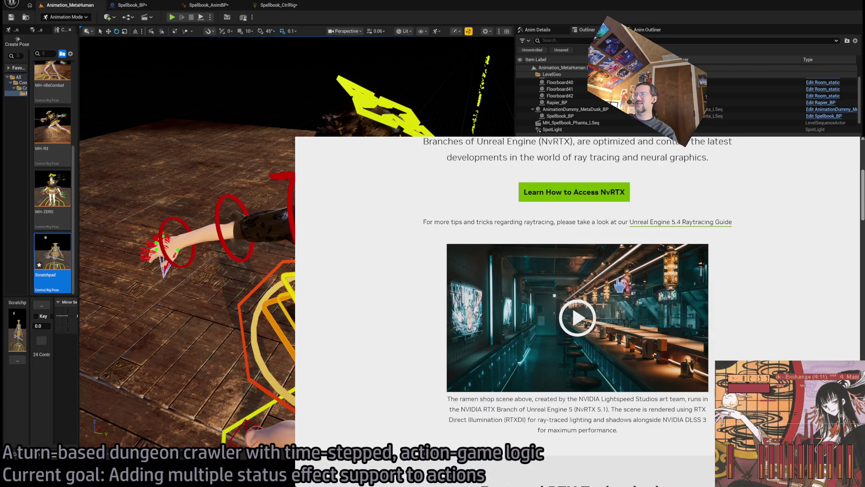
pyautogui.scroll(1, 433, 207)
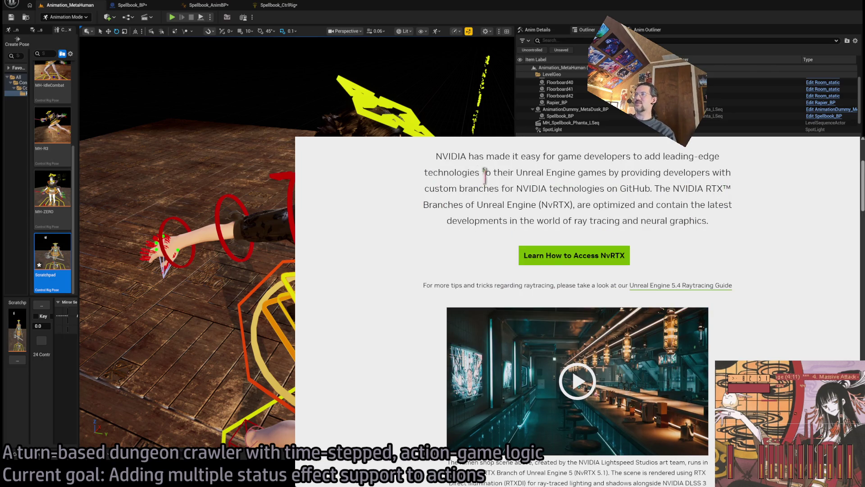
pyautogui.scroll(-2, 397, 284)
pyautogui.scroll(2, 408, 223)
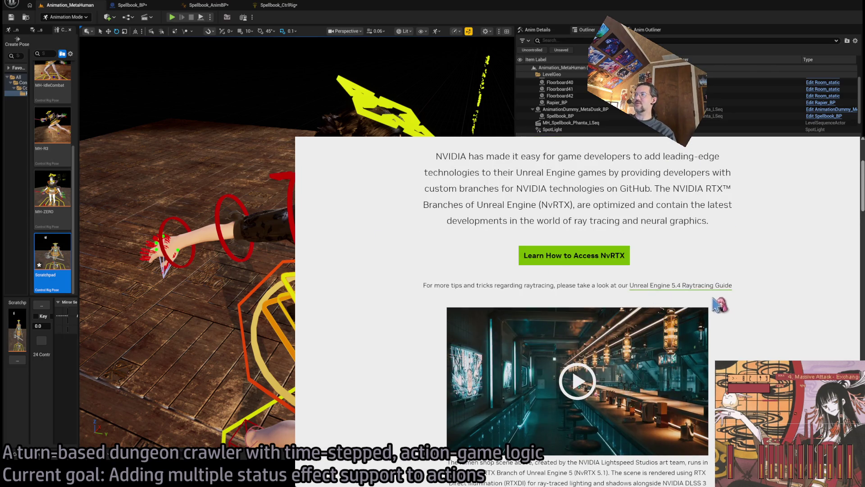
pyautogui.scroll(-2, 583, 352)
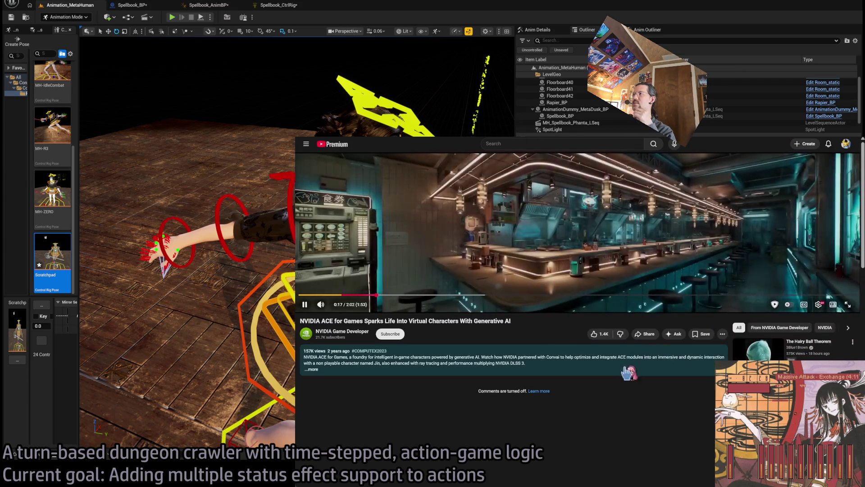
# Widen the browser window, resume the ramen-shop video with captions on, then pause it.
pyautogui.press('space')
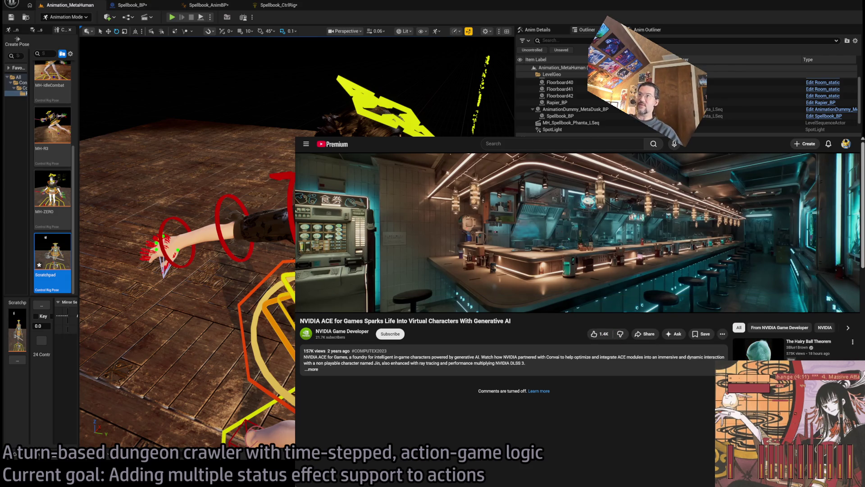
pyautogui.moveTo(296, 148); pyautogui.dragTo(64, 149)
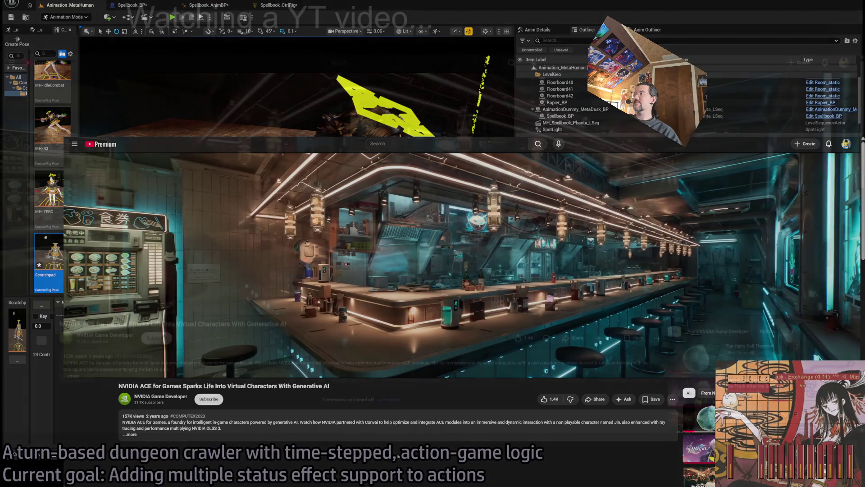
pyautogui.press('space')
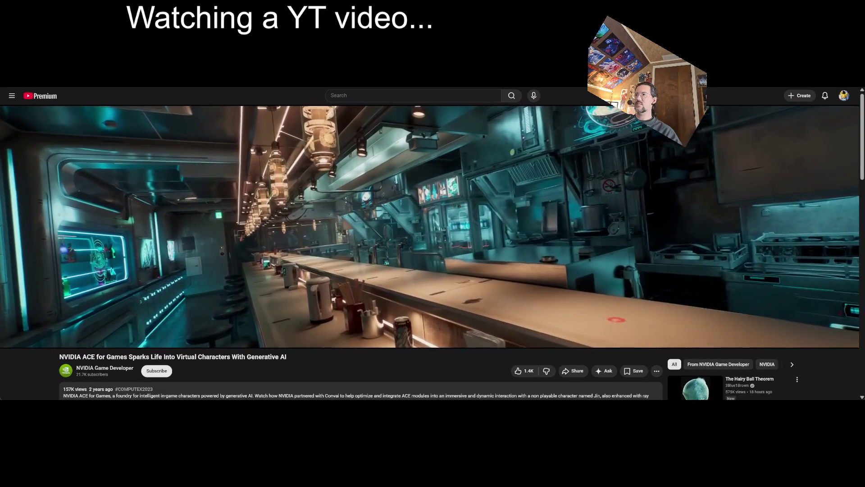
pyautogui.click(799, 339)
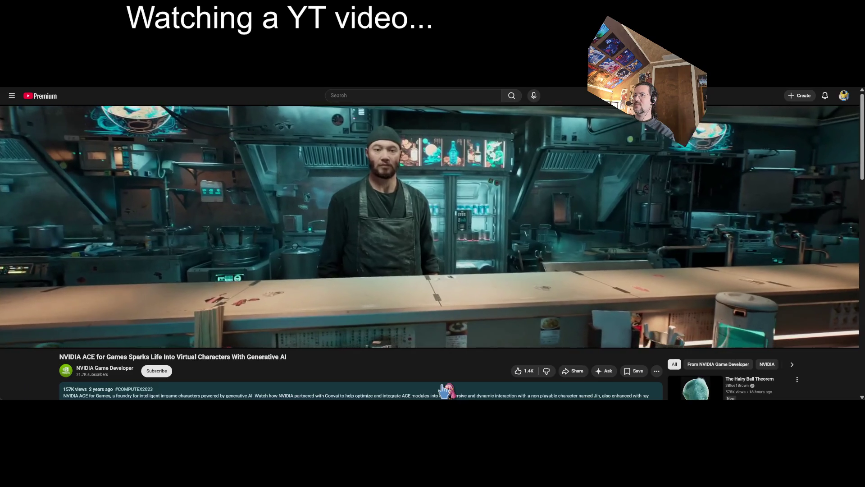
pyautogui.click(399, 339)
# Rewind the ramen-shop video to 0:48 and rewatch it, pausing on the Hiroshi's Ramen Shop title.
pyautogui.press('Left')
pyautogui.press('Left')
pyautogui.press('Left')
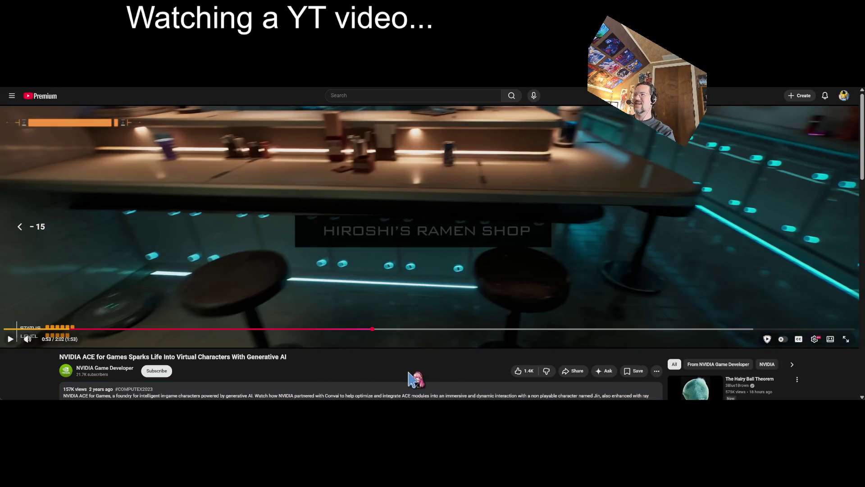
pyautogui.press('Left')
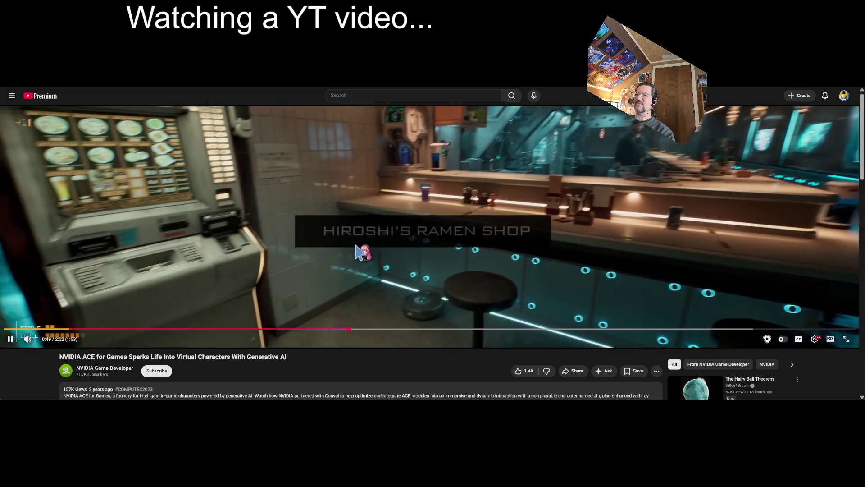
pyautogui.click(369, 253)
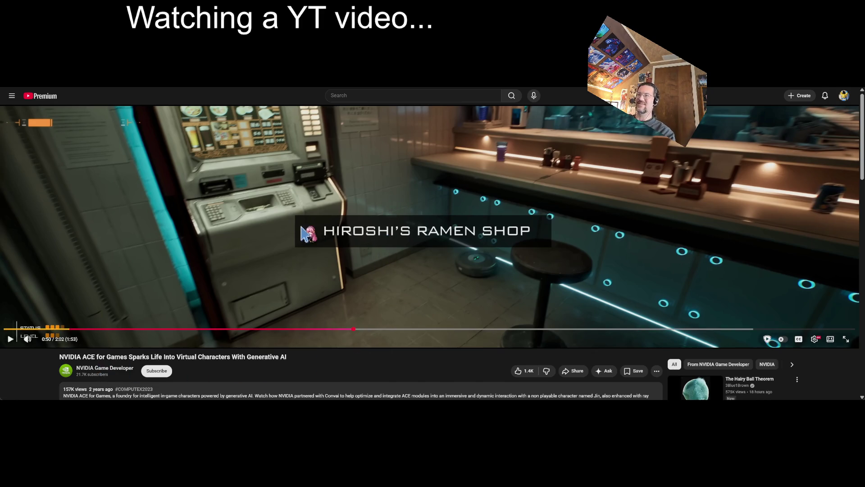
pyautogui.scroll(-5, 320, 311)
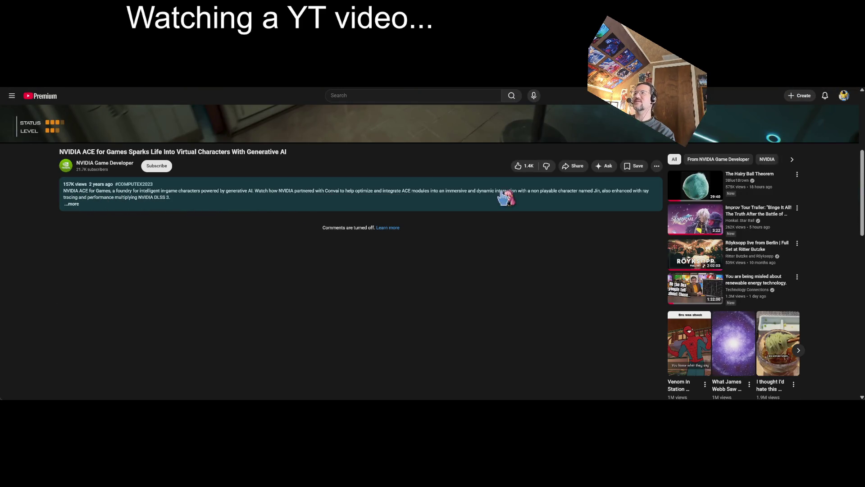
pyautogui.scroll(5, 504, 197)
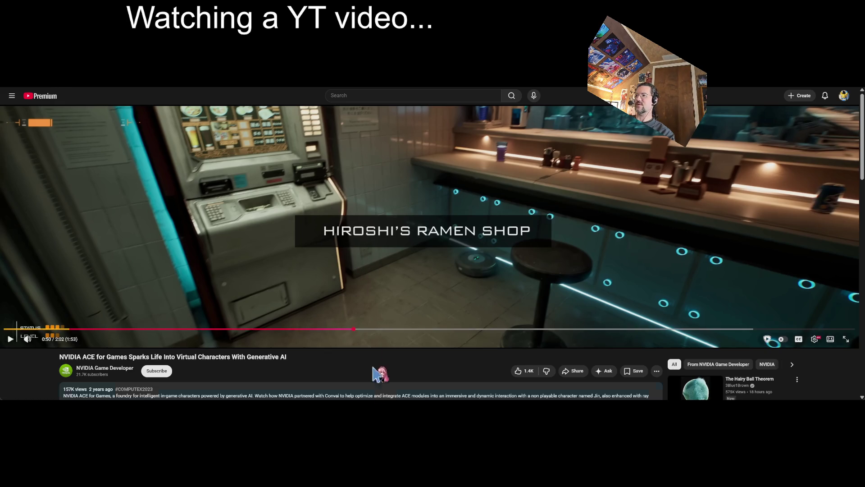
pyautogui.click(369, 242)
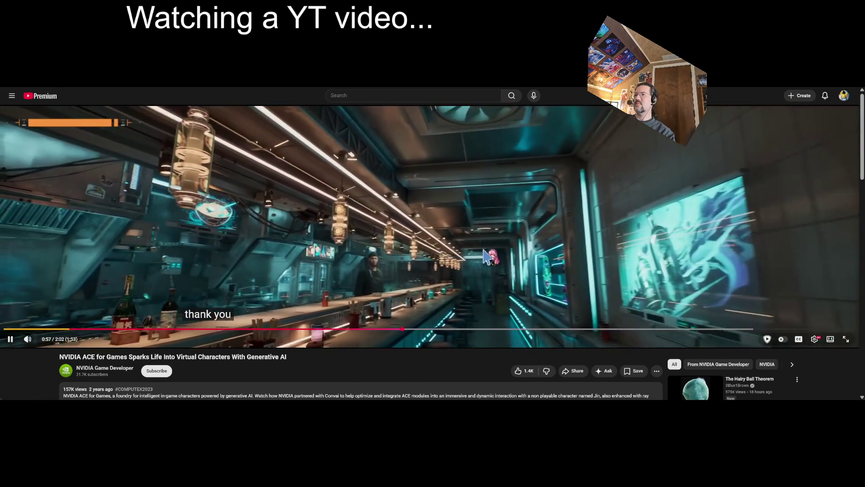
pyautogui.click(442, 274)
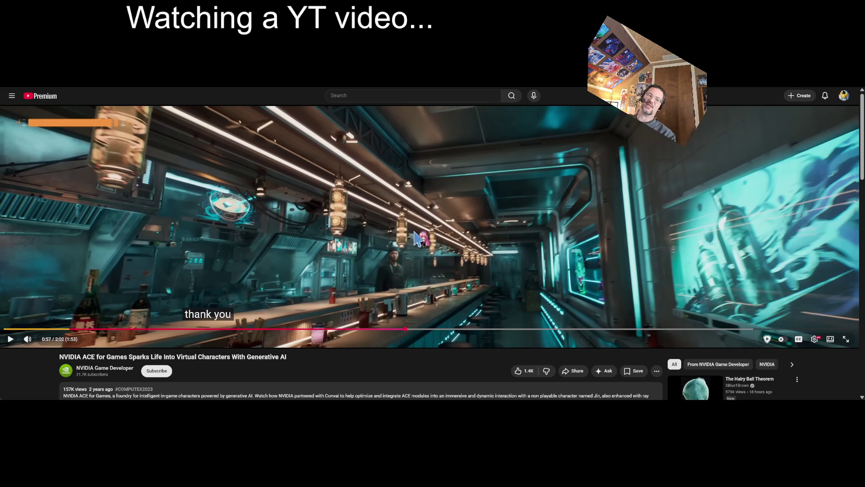
pyautogui.click(416, 237)
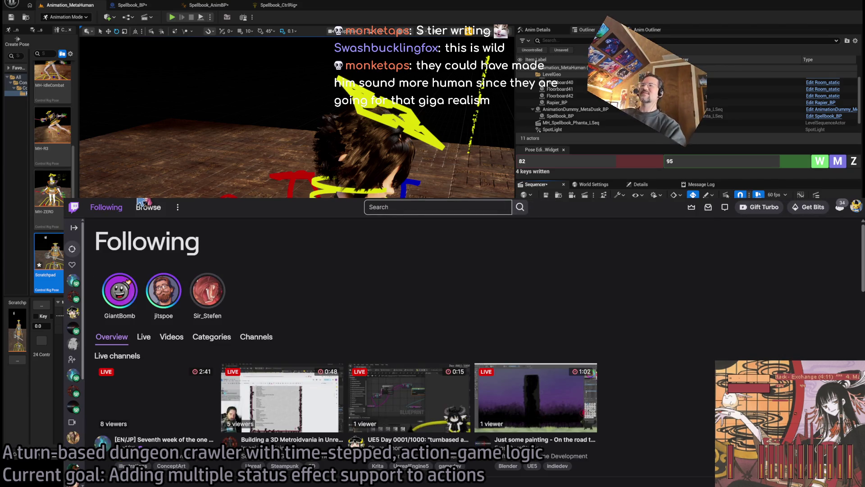
# Search Twitch for the chatter's channel name and open the top channel result.
pyautogui.click(481, 207)
pyautogui.write('swashbuck')
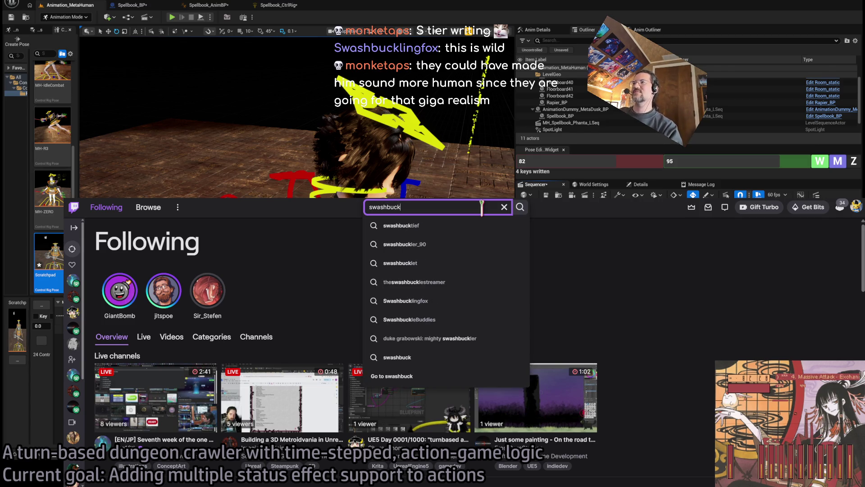
pyautogui.write('lingfox')
pyautogui.click(441, 225)
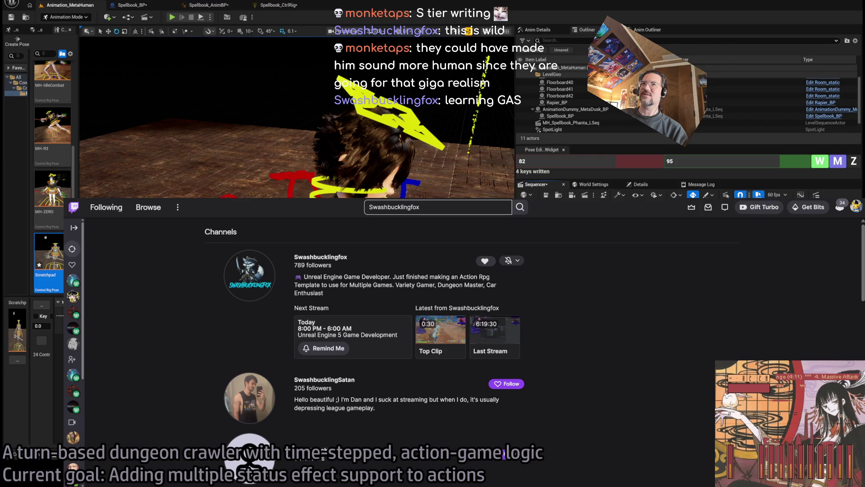
pyautogui.moveTo(64, 199); pyautogui.dragTo(258, 148)
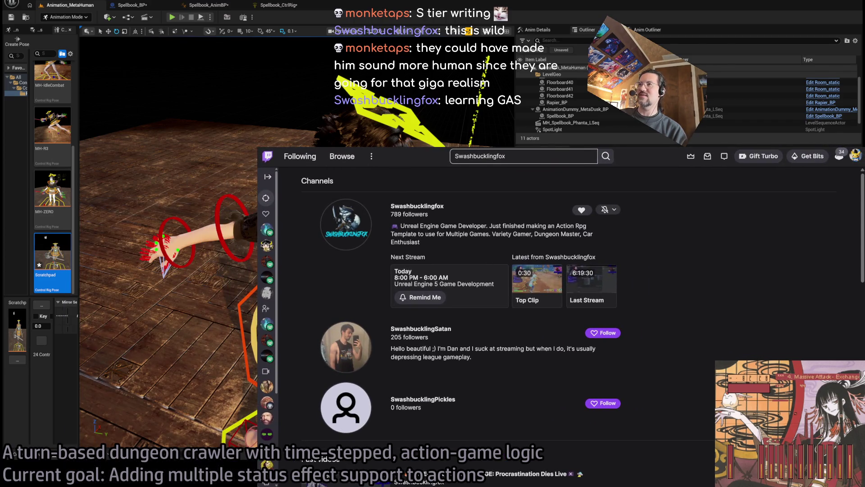
pyautogui.scroll(-3, 444, 197)
pyautogui.scroll(3, 444, 197)
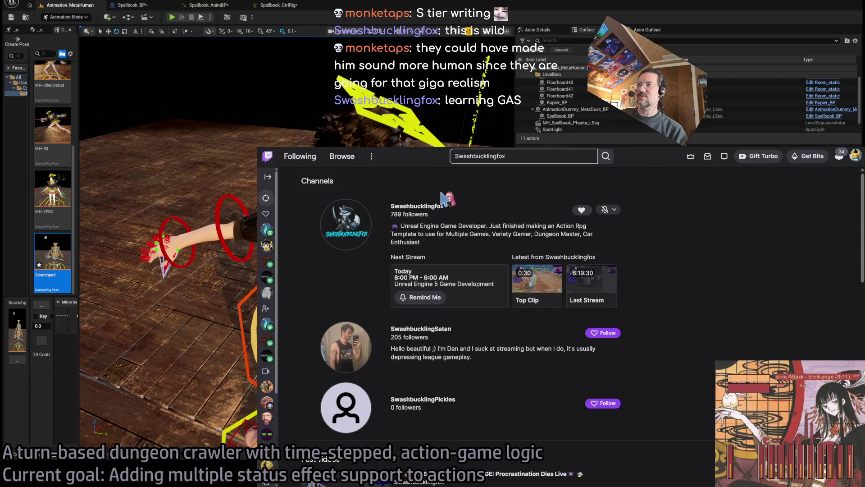
pyautogui.click(428, 207)
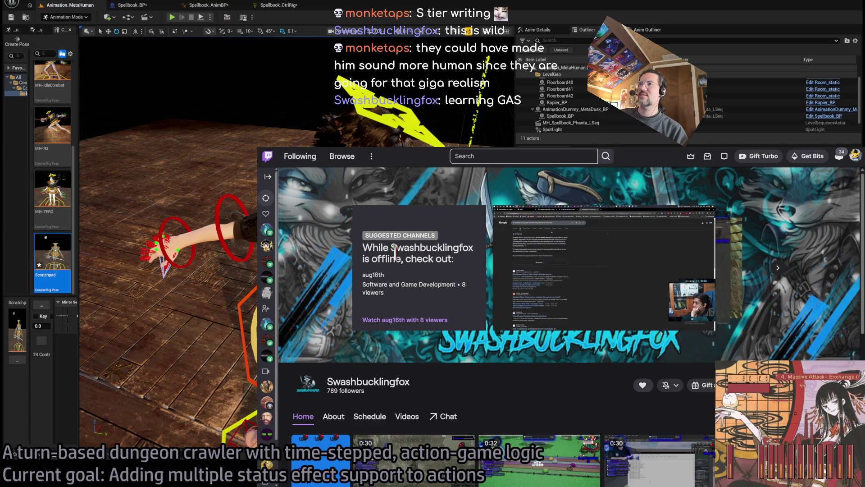
# Open the channel's Videos list and play its most recent broadcast.
pyautogui.scroll(-5, 394, 250)
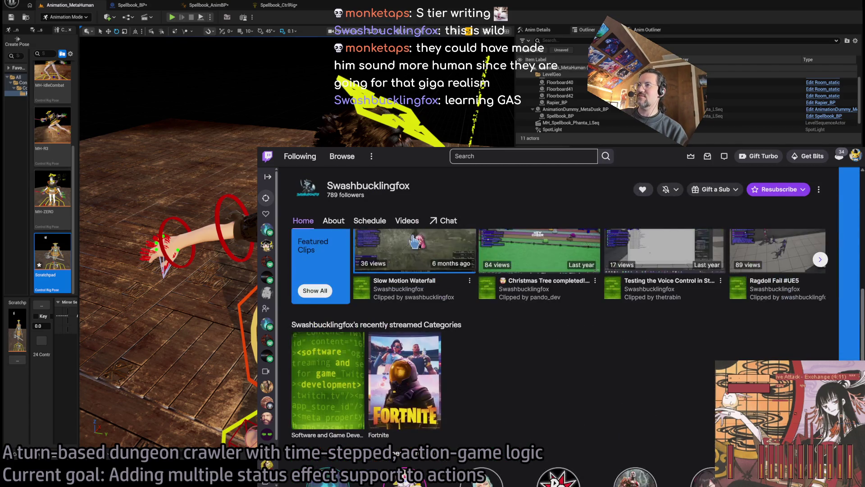
pyautogui.click(407, 220)
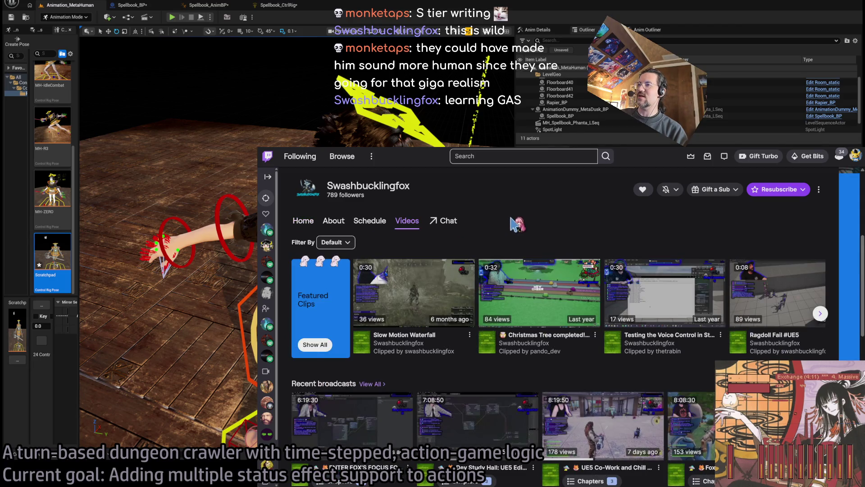
pyautogui.scroll(-3, 511, 218)
pyautogui.click(379, 293)
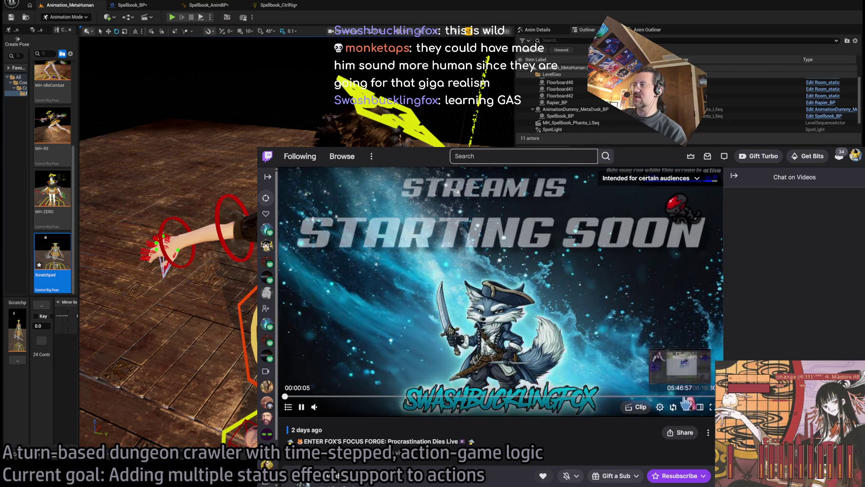
# Skim the broadcast at 5:46, 6:02 and 6:09, then jump back to 5:18.
pyautogui.click(686, 397)
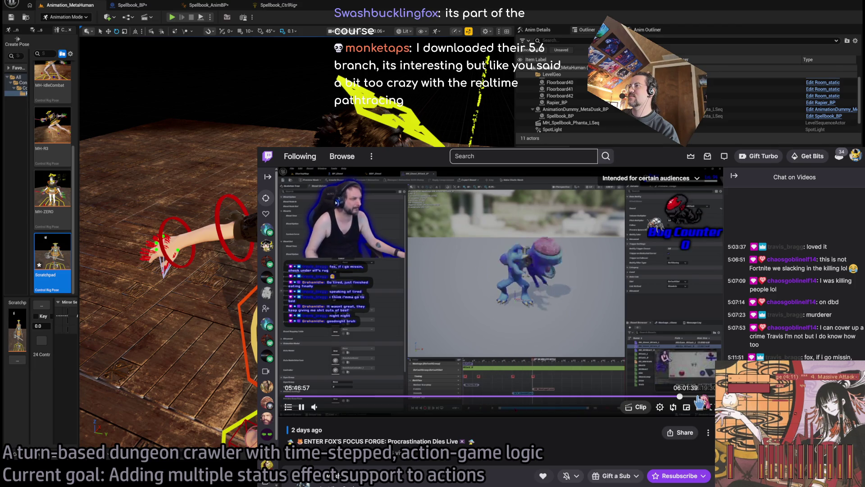
pyautogui.click(699, 397)
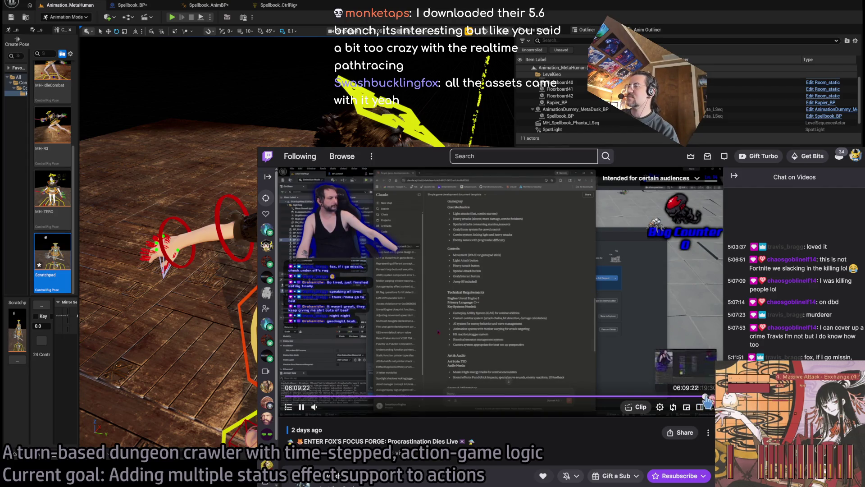
pyautogui.click(704, 397)
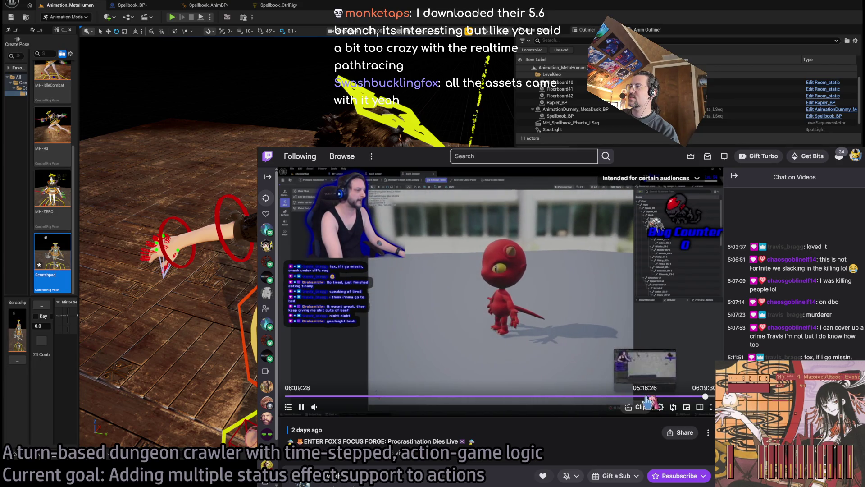
pyautogui.click(648, 397)
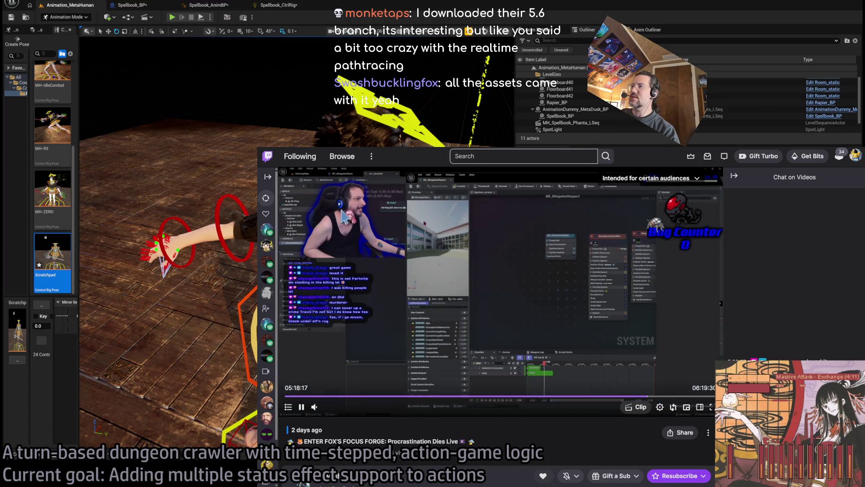
# Return to the channel page, pause the suggested preview, and bring Unreal Engine forward.
pyautogui.hotkey('alt', 'Left')
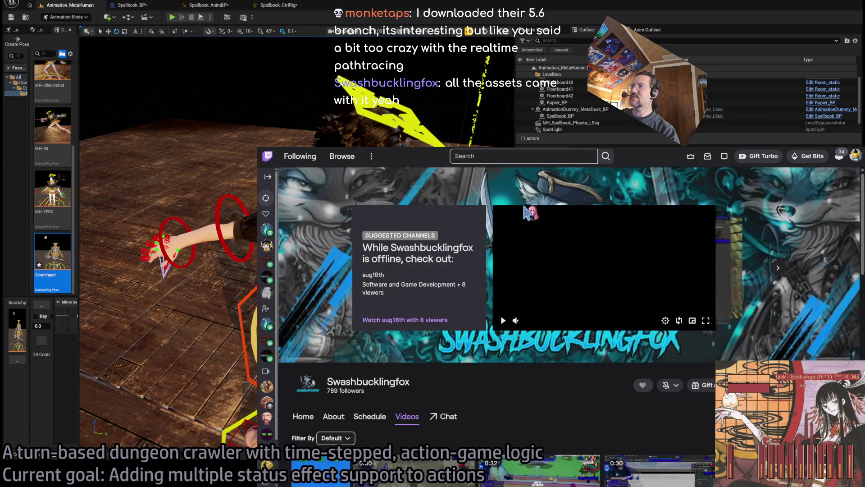
pyautogui.click(503, 320)
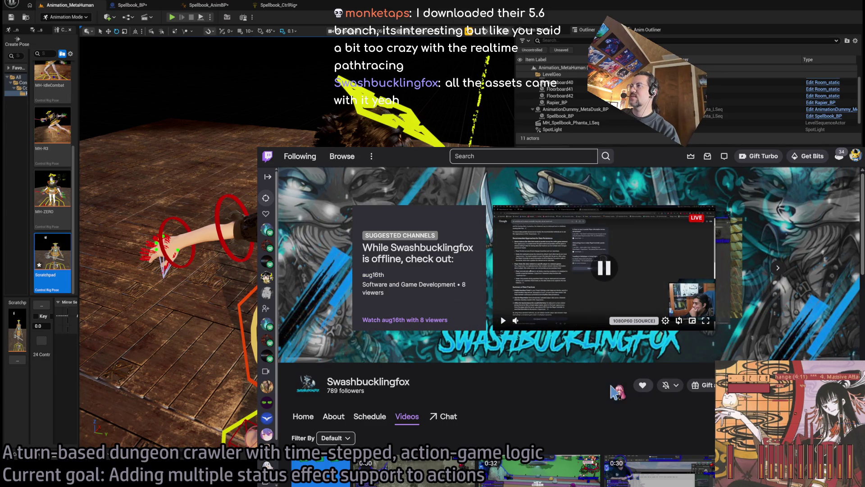
pyautogui.hotkey('alt', 'Tab')
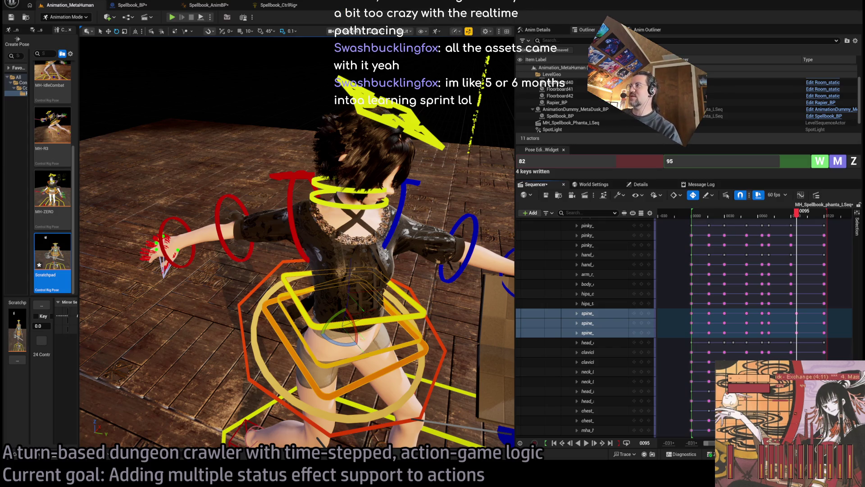
# Pull the viewport camera back to view the twisted-spine pose at frame 95.
pyautogui.scroll(-10, 430, 189)
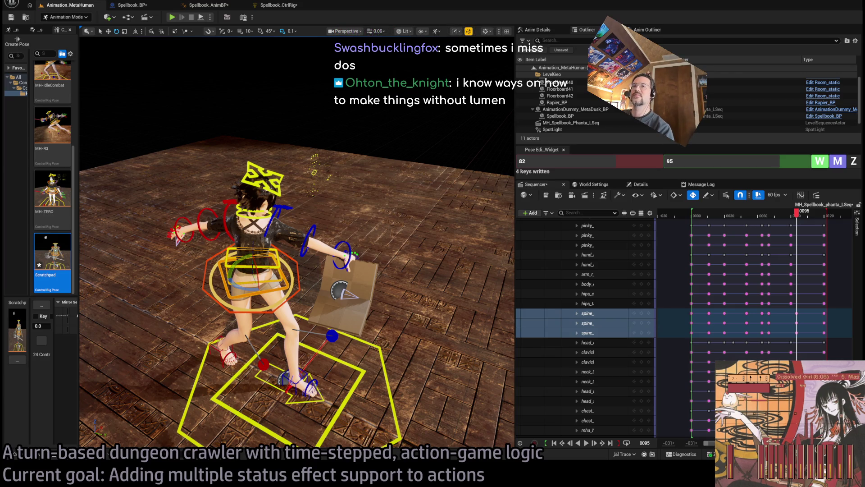
# Search Google for 'rtxgi' in a new browser tab.
pyautogui.hotkey('alt', 'Tab')
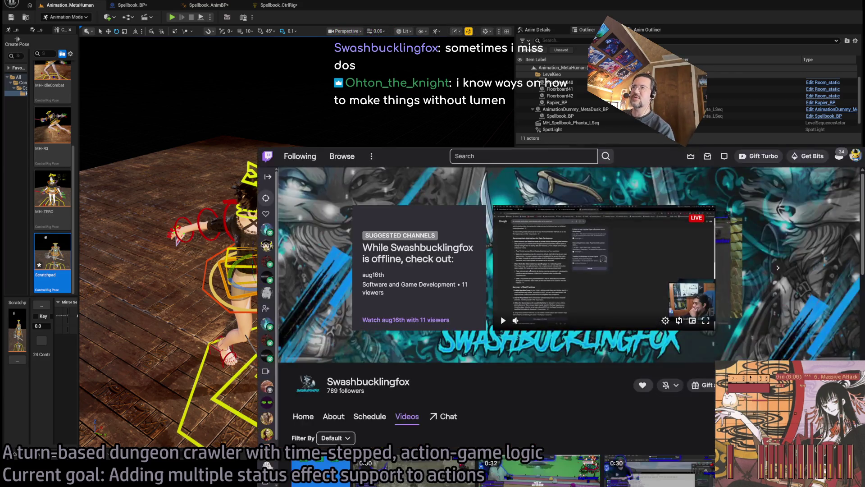
pyautogui.hotkey('ctrl', 't')
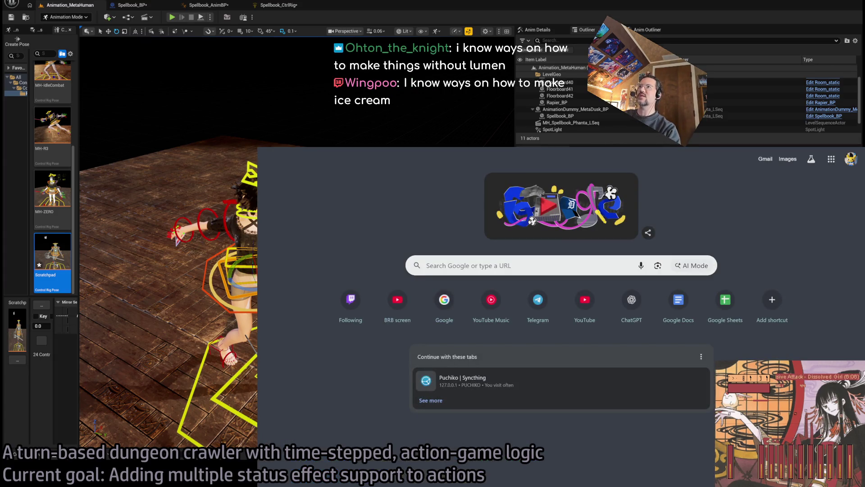
pyautogui.write('rtx')
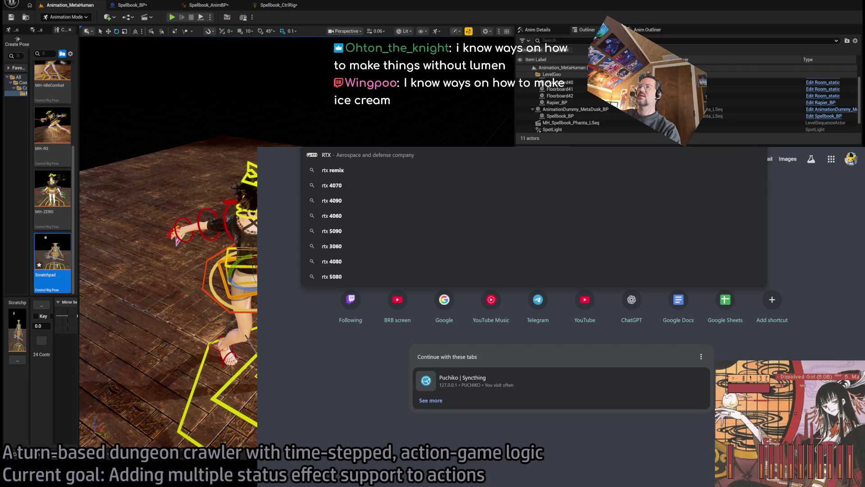
pyautogui.write('gi')
pyautogui.press('Return')
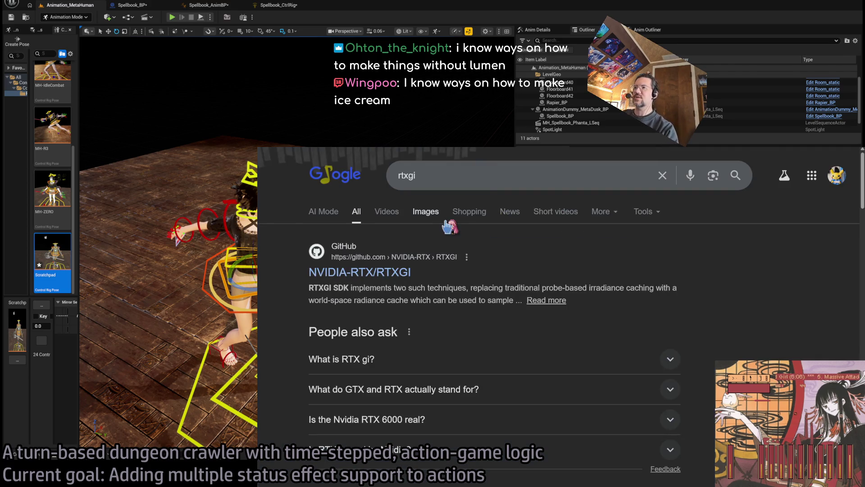
# Read through the NVIDIA-RTX/RTXGI GitHub, NVIDIA Developer and Reddit results.
pyautogui.click(495, 169)
pyautogui.click(311, 305)
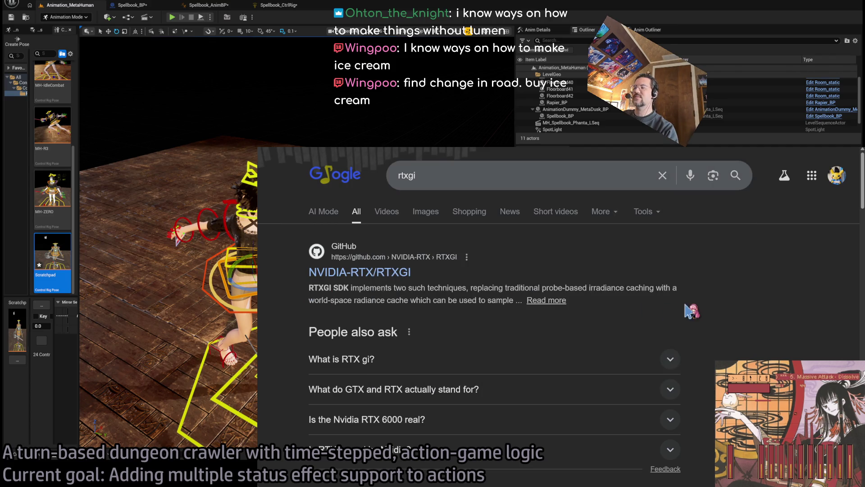
pyautogui.moveTo(638, 303)
pyautogui.mouseDown()
pyautogui.moveTo(498, 234)
pyautogui.moveTo(288, 248)
pyautogui.moveTo(630, 323)
pyautogui.mouseUp()
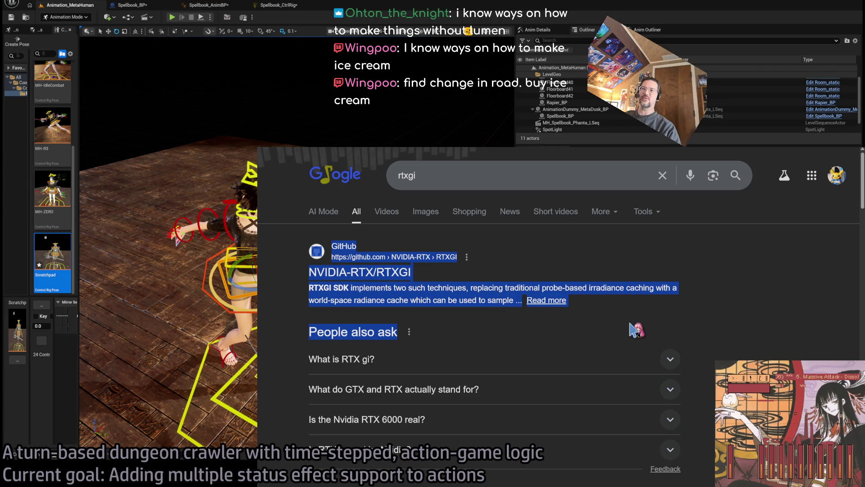
pyautogui.click(623, 328)
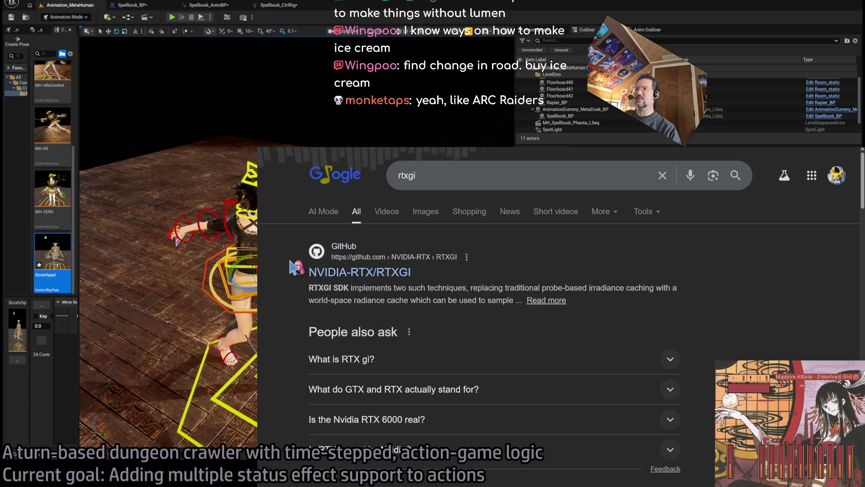
pyautogui.scroll(-5, 675, 314)
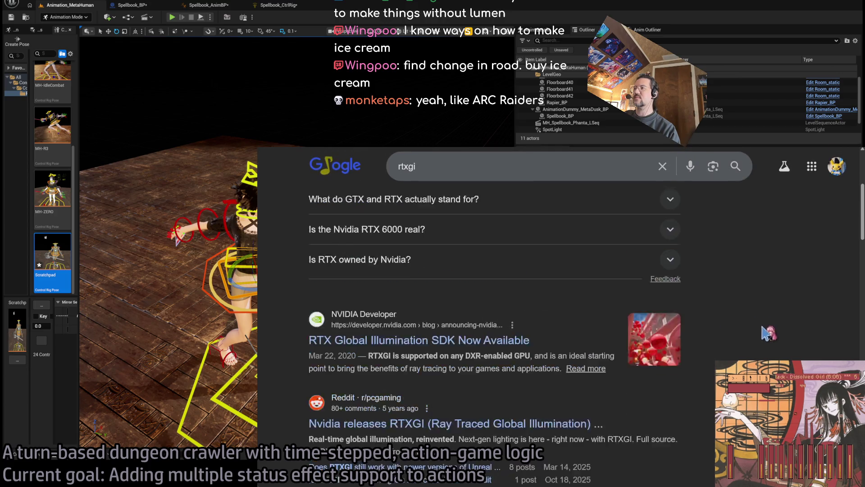
pyautogui.moveTo(712, 340); pyautogui.dragTo(700, 402)
pyautogui.scroll(5, 703, 405)
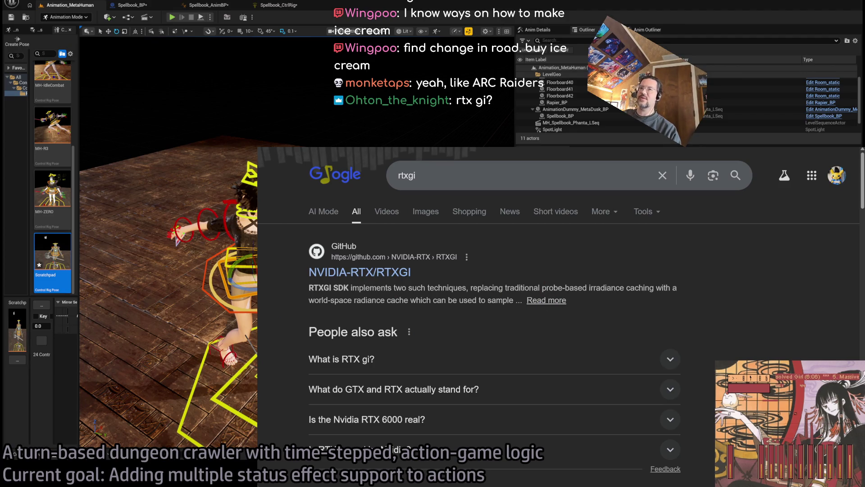
pyautogui.hotkey('ctrl', 'l')
# Search YouTube for rtxgi and open the NVIDIA RTXGI Unreal Engine 4 Plugin tutorial.
pyautogui.write('y')
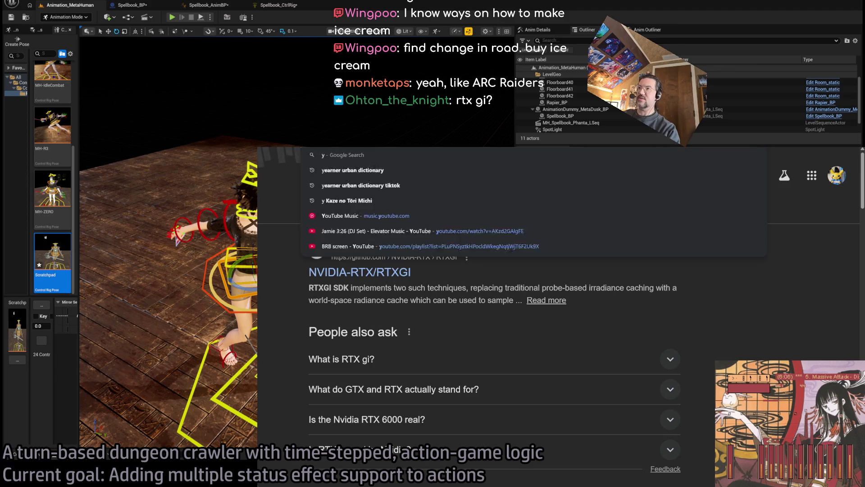
pyautogui.press('Return')
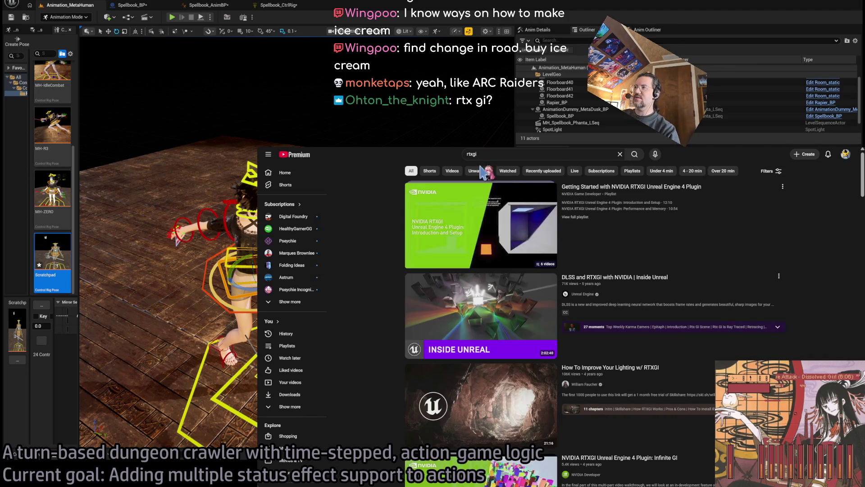
pyautogui.click(692, 189)
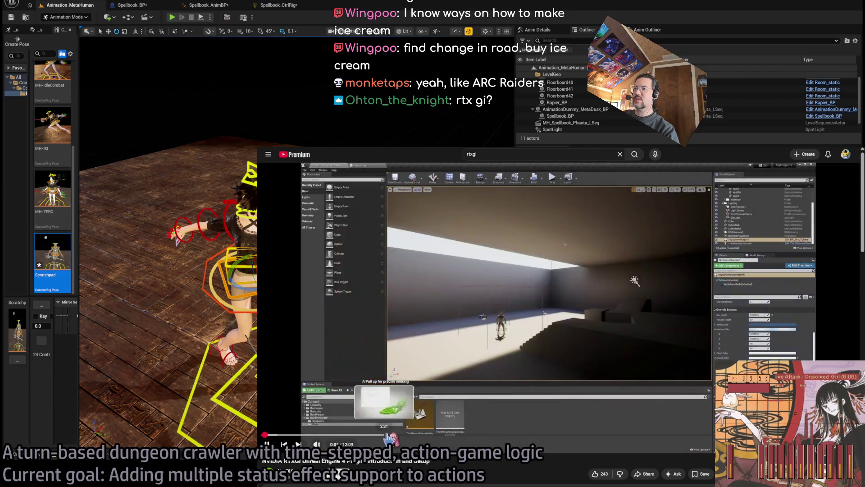
# Pause the tutorial just past 5:17 on the coloured-box scene.
pyautogui.press('space')
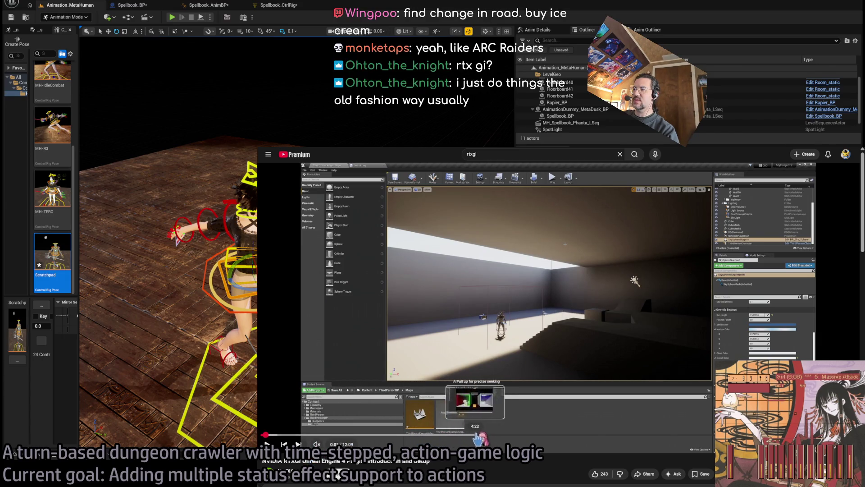
pyautogui.click(522, 435)
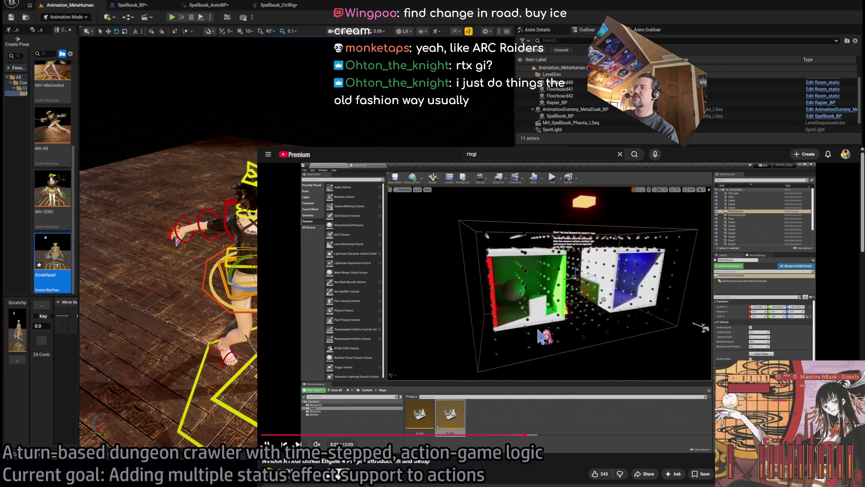
pyautogui.click(626, 348)
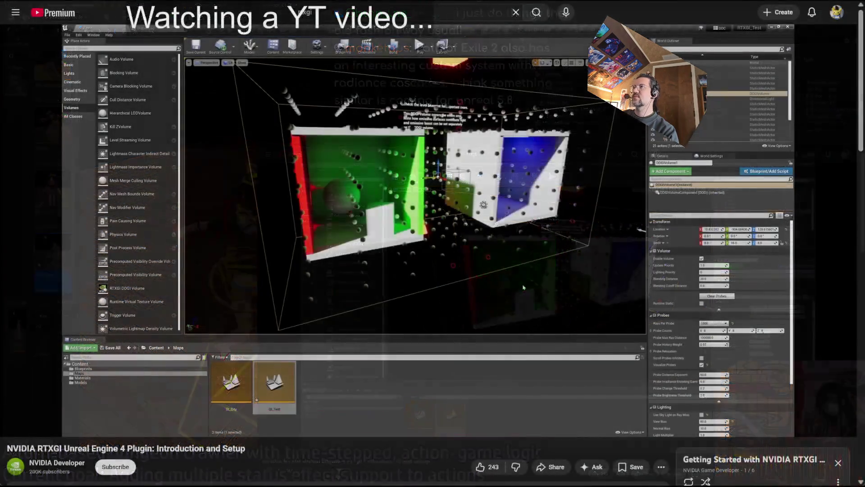
# Leave the RTXGI tutorial and return to the YouTube home feed.
pyautogui.moveTo(410, 142)
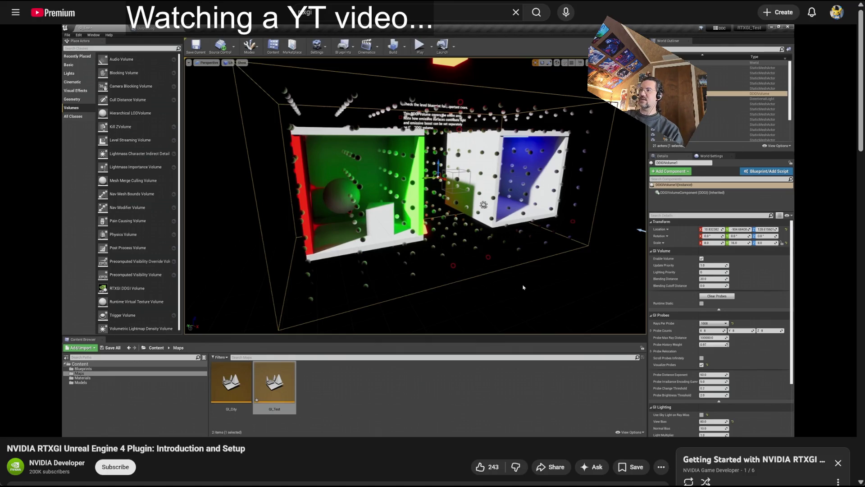
pyautogui.moveTo(412, 184)
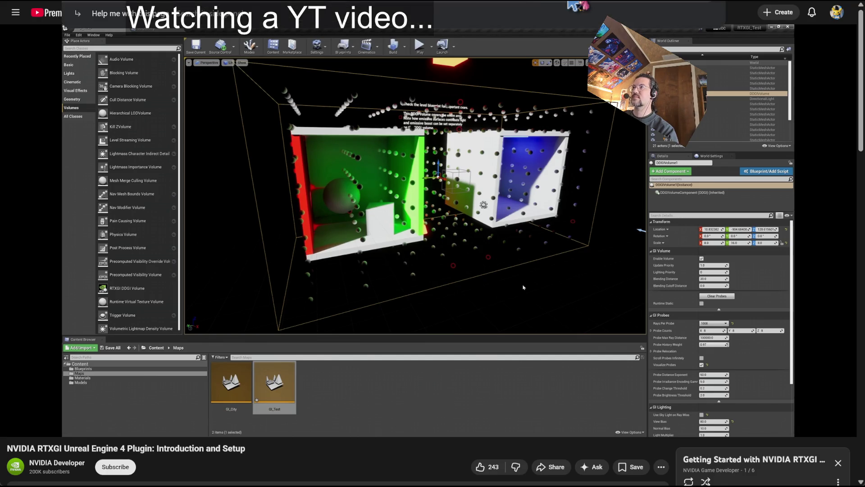
pyautogui.write('/rtxgi')
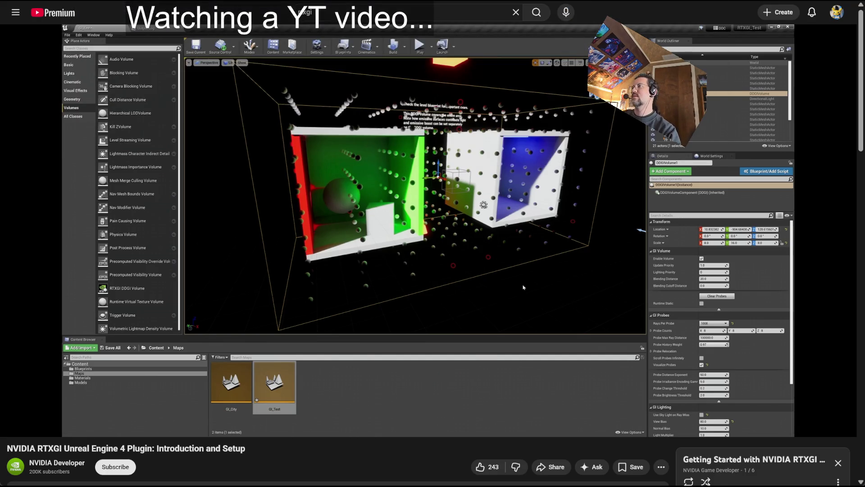
pyautogui.hotkey('alt', 'Left')
# Go to your own channel and play the Wuthering Waves graphics comparison video.
pyautogui.click(837, 13)
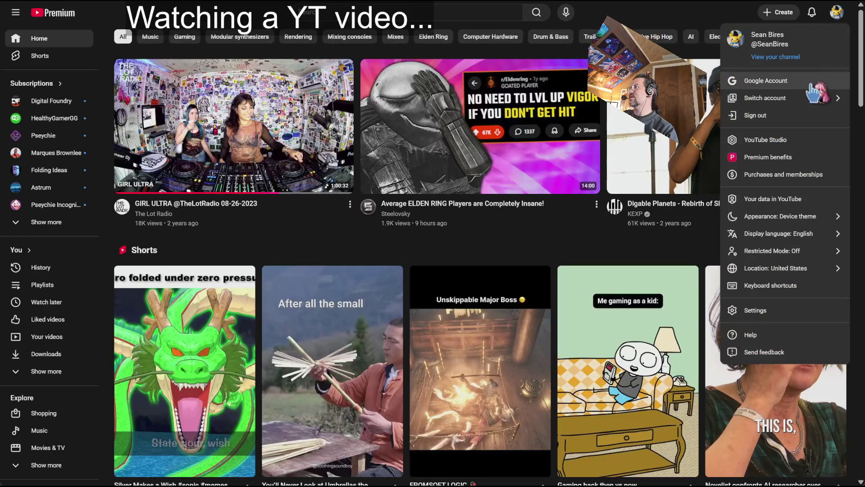
pyautogui.click(793, 57)
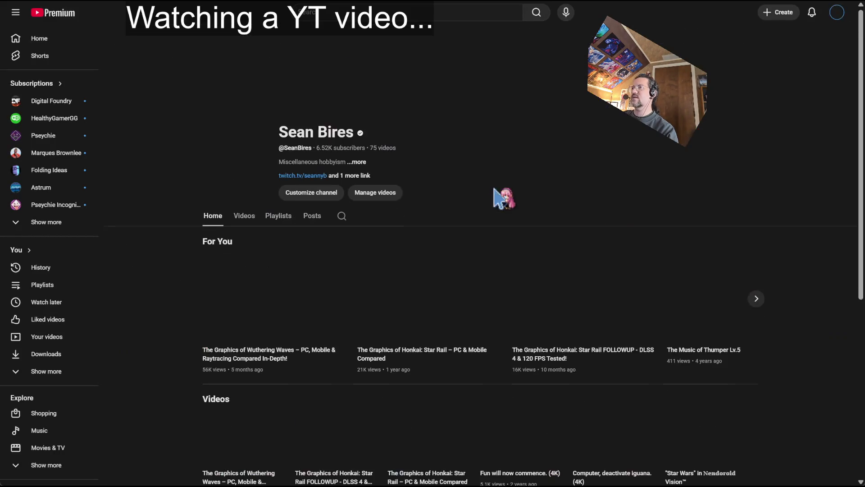
pyautogui.click(261, 354)
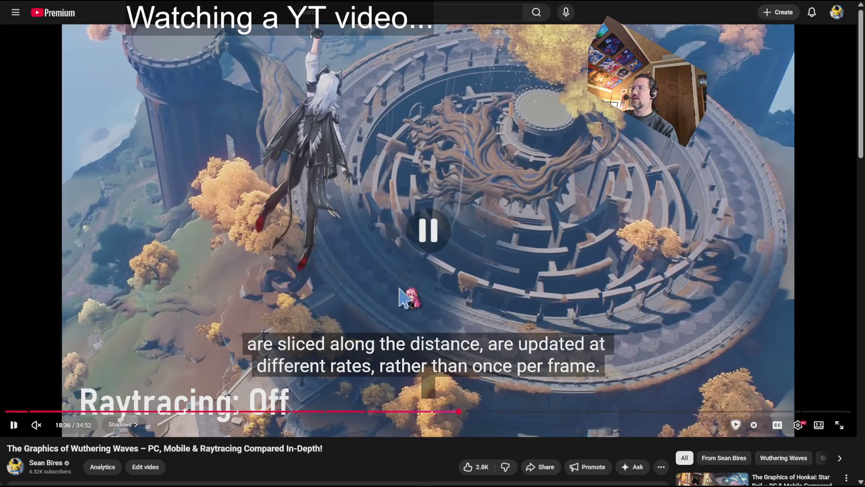
# Jump to the 13:26 Global Illumination chapter, pausing briefly on the sunlit wall example.
pyautogui.moveTo(415, 411)
pyautogui.mouseDown()
pyautogui.moveTo(371, 411)
pyautogui.moveTo(436, 413)
pyautogui.mouseUp()
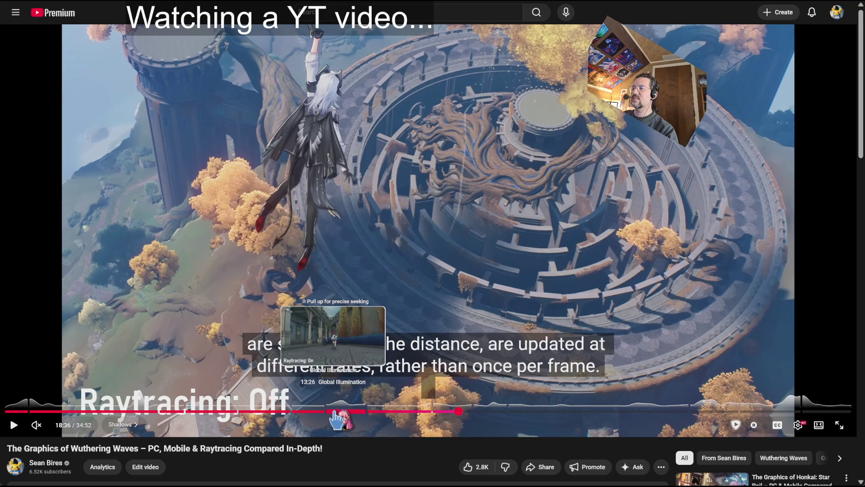
pyautogui.click(333, 411)
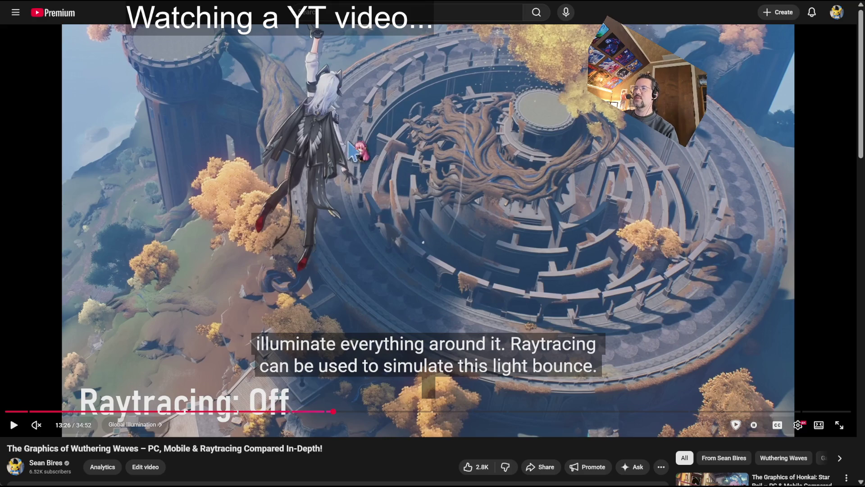
pyautogui.click(354, 151)
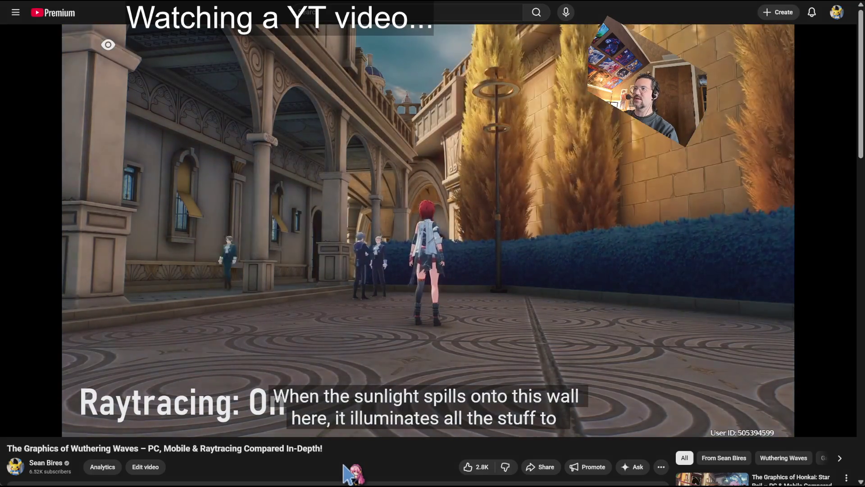
pyautogui.click(515, 155)
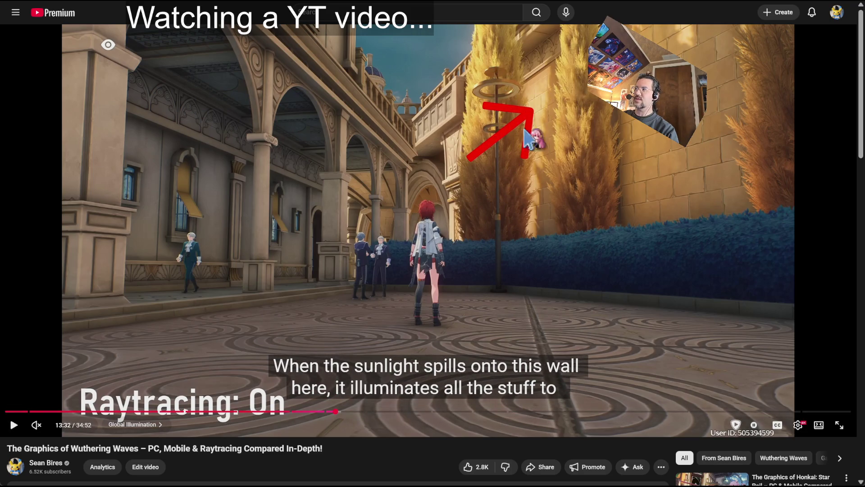
pyautogui.click(335, 105)
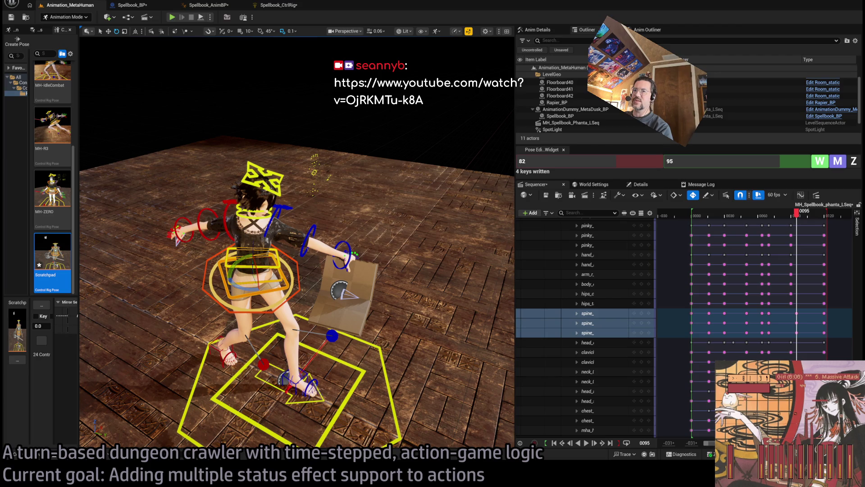
pyautogui.hotkey('alt', 'Tab')
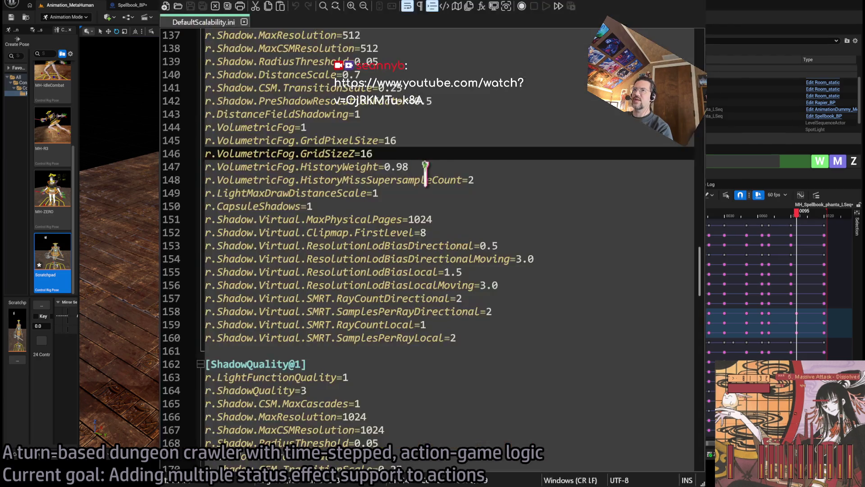
pyautogui.scroll(20, 481, 199)
pyautogui.scroll(15, 481, 198)
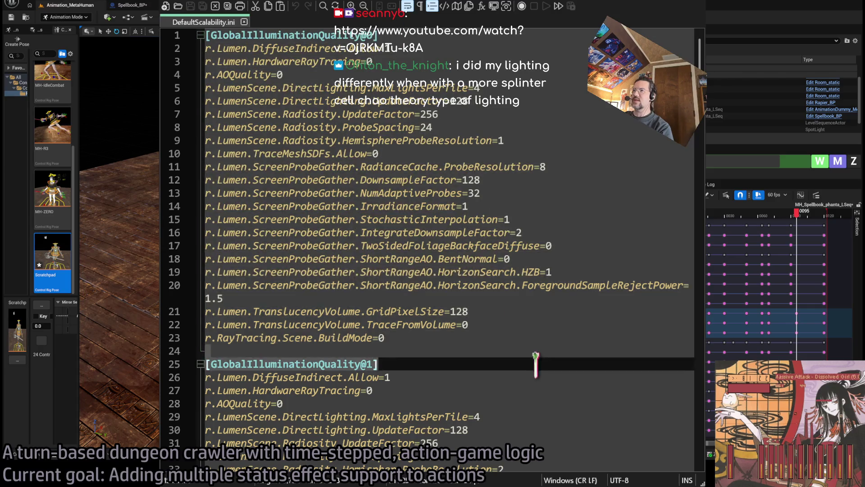
pyautogui.moveTo(481, 356); pyautogui.dragTo(277, 48)
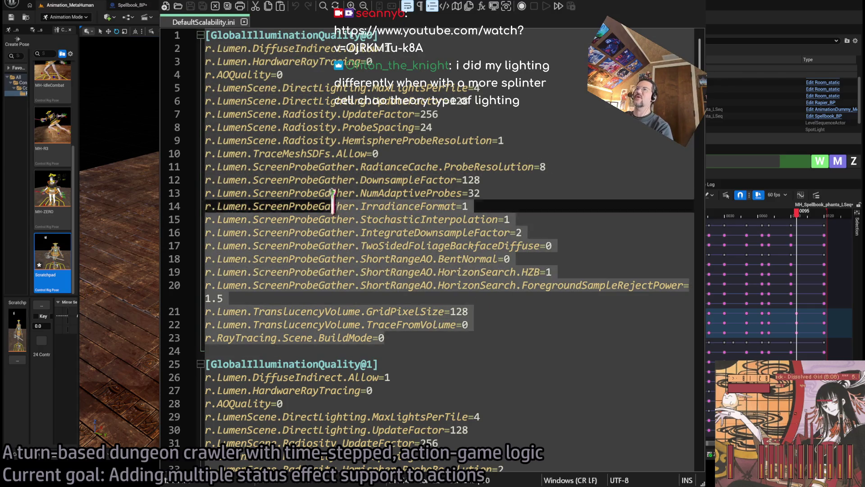
pyautogui.click(562, 221)
pyautogui.click(449, 338)
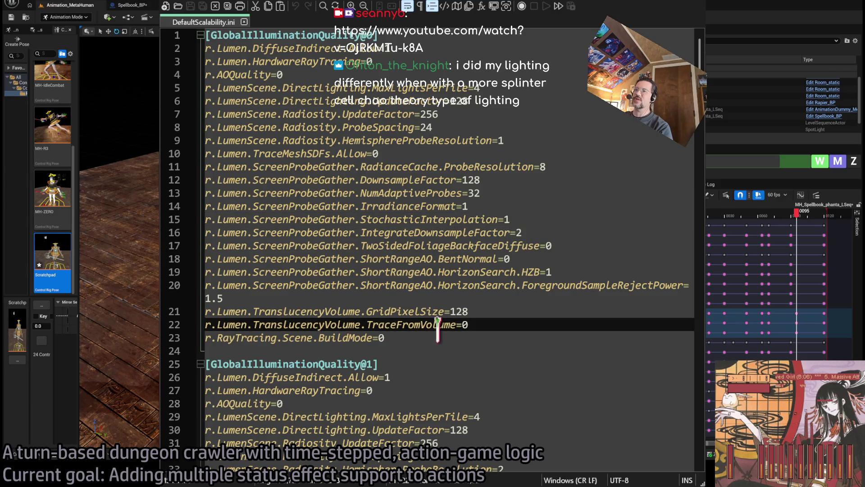
pyautogui.hotkey('ctrl', 'w')
pyautogui.hotkey('ctrl', 'w')
pyautogui.hotkey('ctrl', 'w')
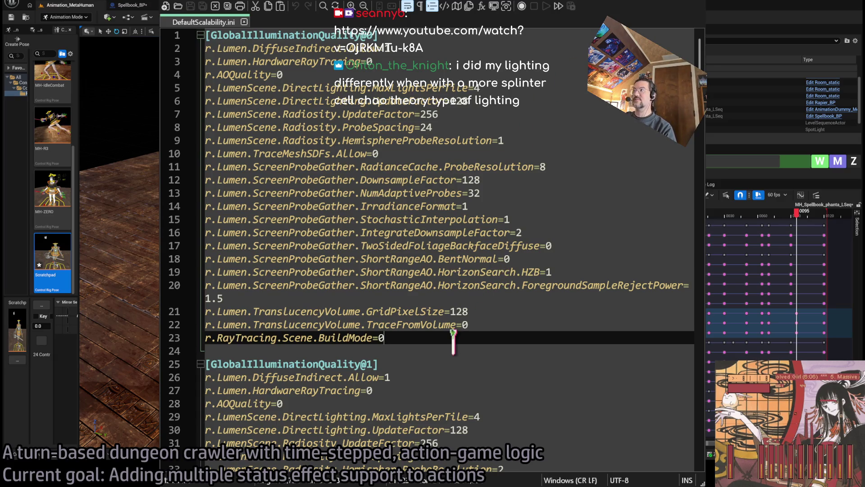
pyautogui.moveTo(453, 338); pyautogui.dragTo(206, 35)
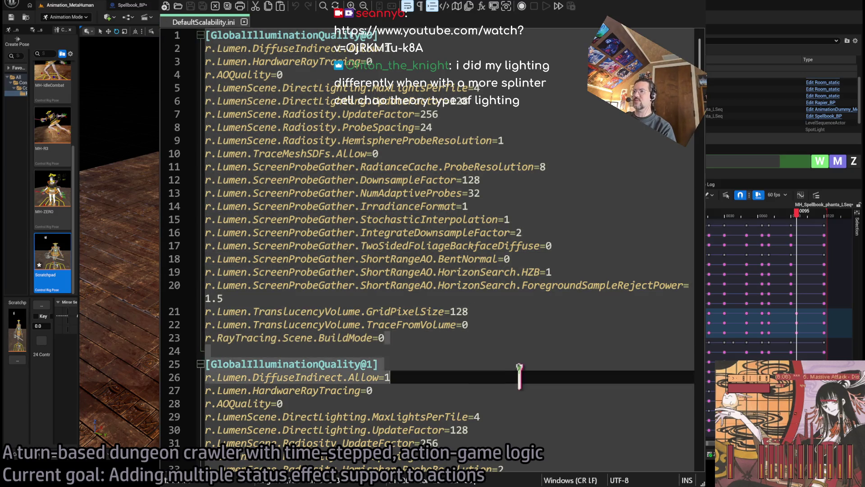
pyautogui.click(484, 337)
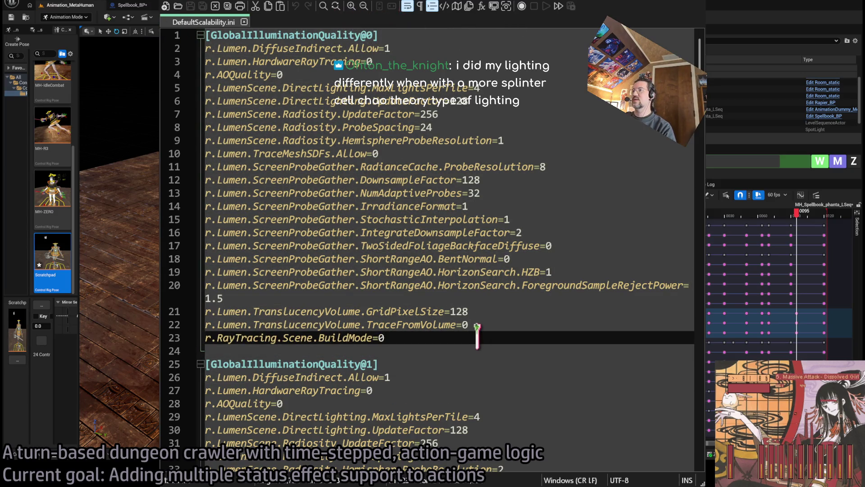
pyautogui.moveTo(425, 336)
pyautogui.mouseDown()
pyautogui.moveTo(418, 259)
pyautogui.moveTo(360, 135)
pyautogui.moveTo(315, 245)
pyautogui.mouseUp()
pyautogui.click(425, 337)
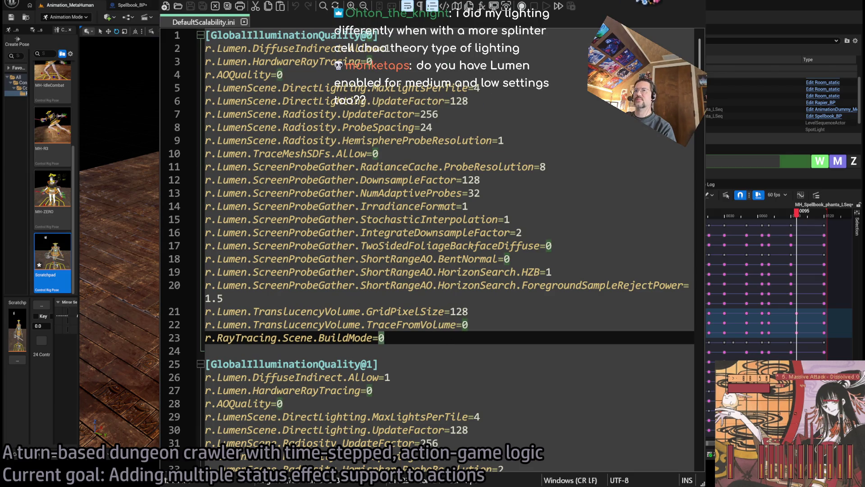
pyautogui.hotkey('alt', 'Tab')
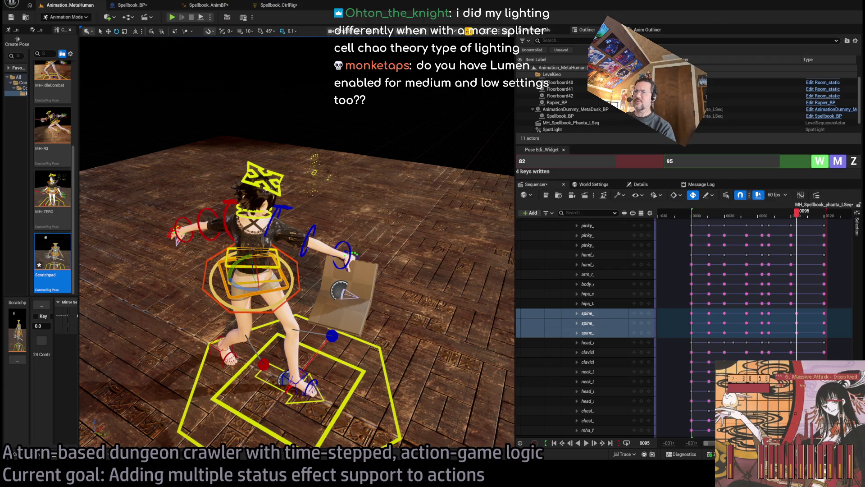
pyautogui.hotkey('alt', 'Tab')
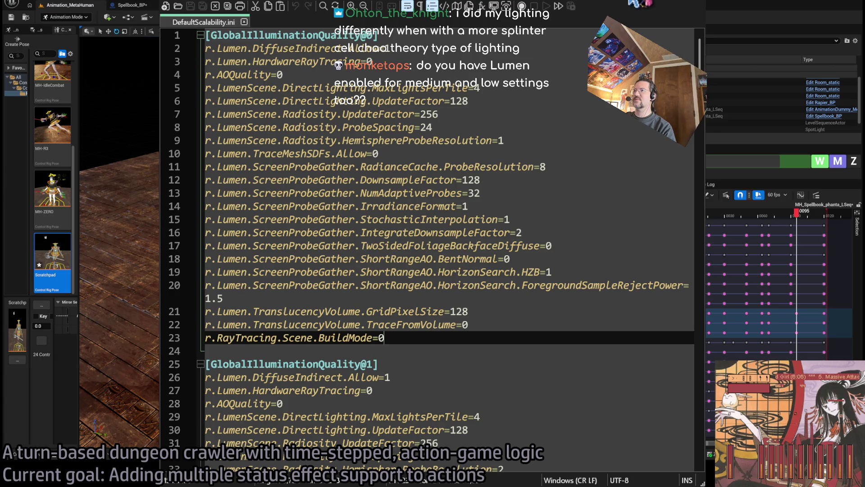
pyautogui.hotkey('alt', 'Tab')
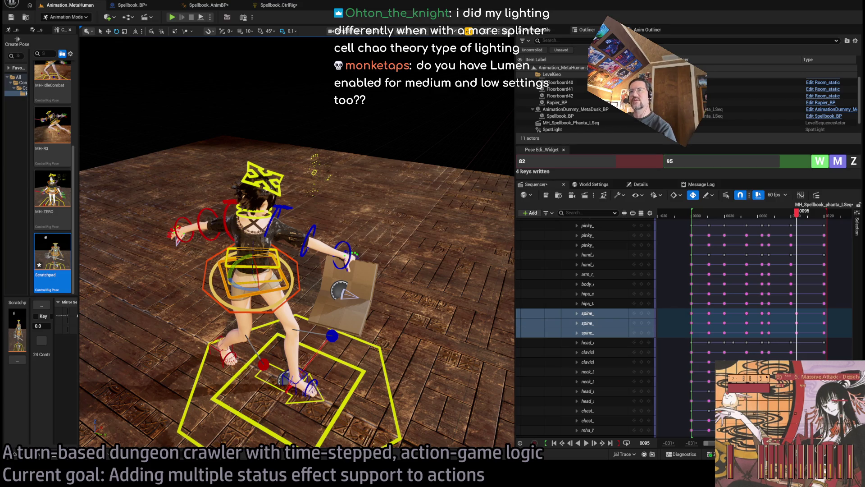
# Load YouTube search results for 'splinter cell chaos theory' in the browser window.
pyautogui.hotkey('alt', 'Tab')
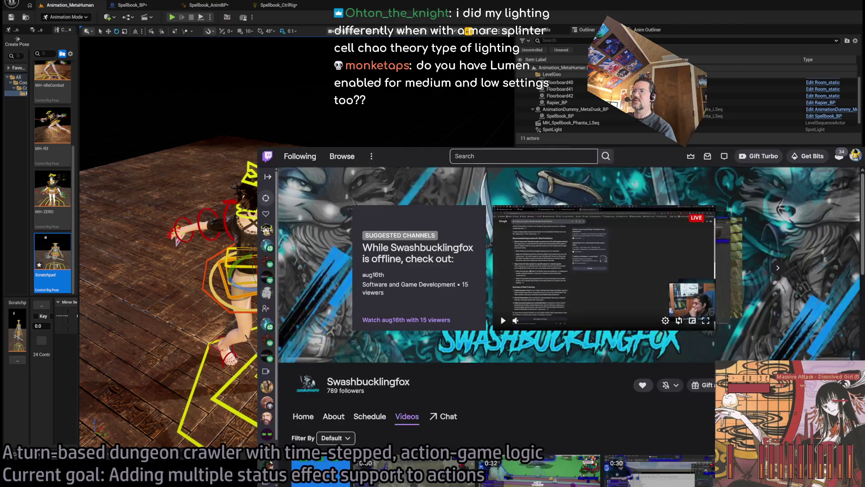
pyautogui.click(504, 152)
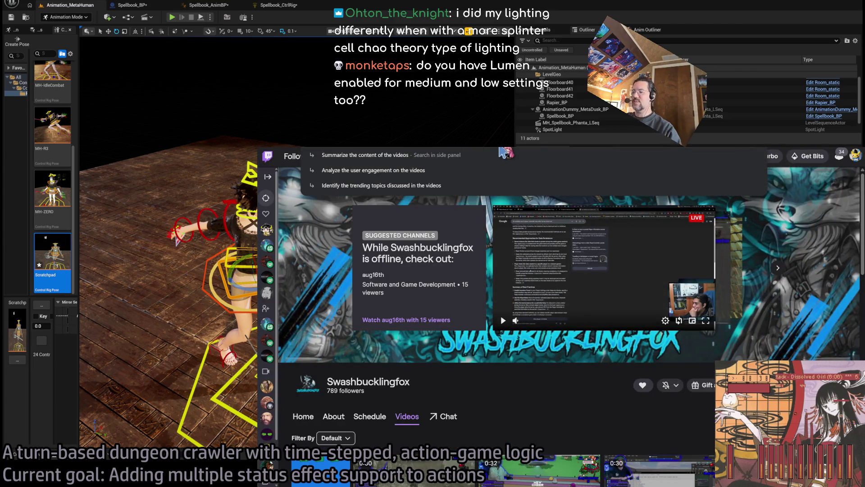
pyautogui.write('y')
pyautogui.press('Escape')
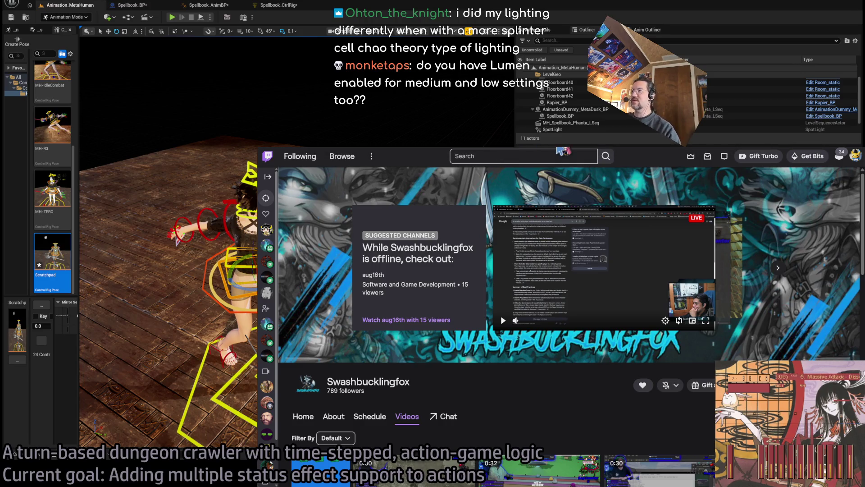
pyautogui.press('Return')
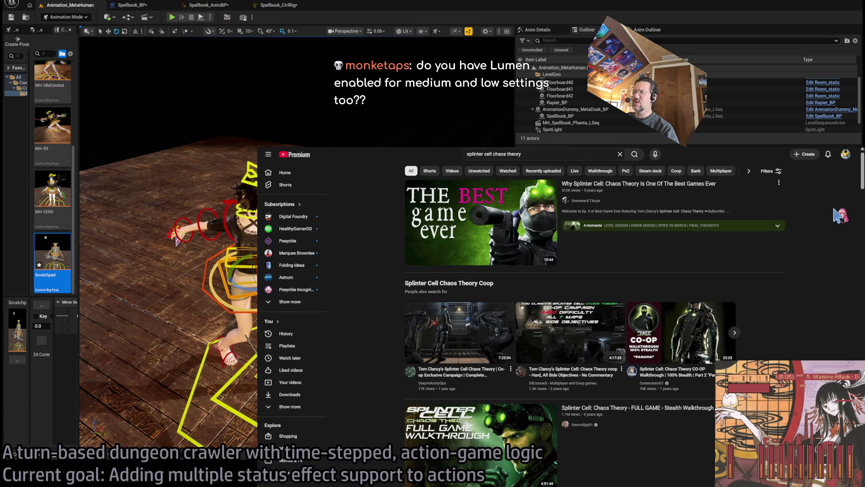
# Play the top Splinter Cell Chaos Theory video, skipping ahead to 0:54.
pyautogui.click(676, 206)
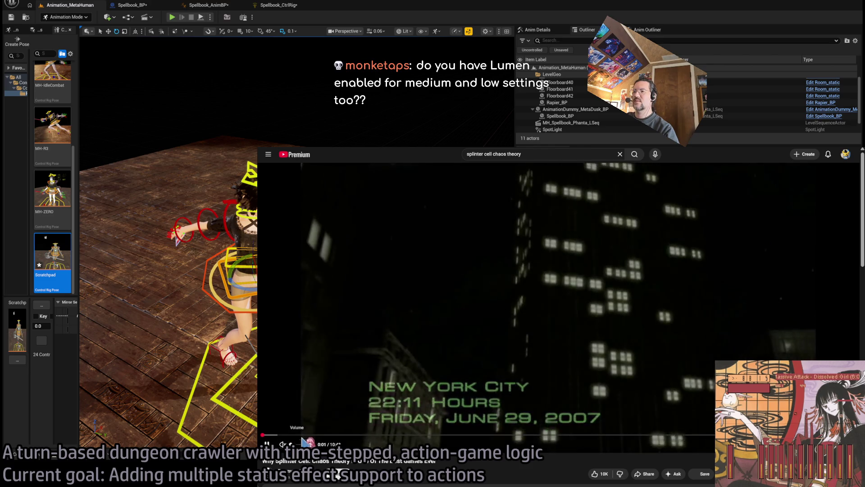
pyautogui.moveTo(309, 435); pyautogui.dragTo(314, 439)
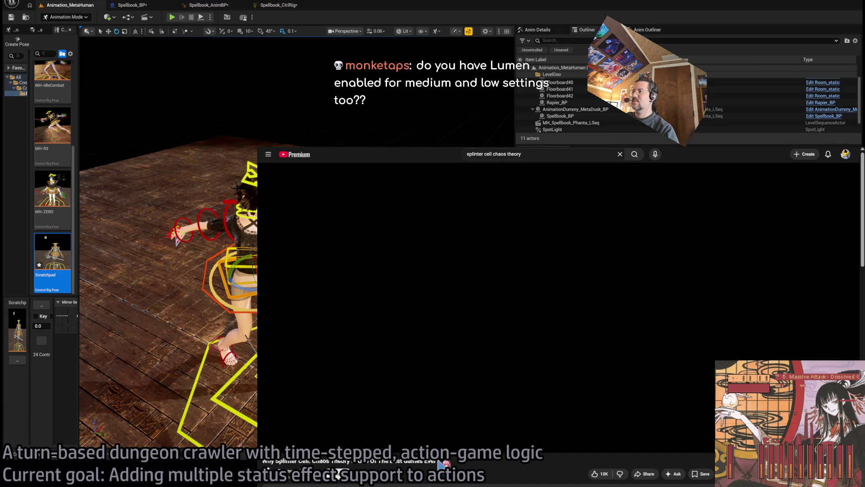
pyautogui.scroll(-3, 444, 463)
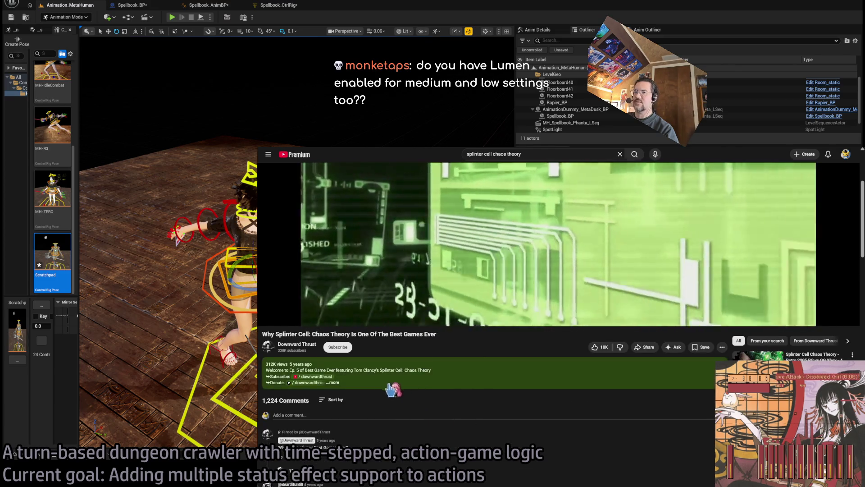
pyautogui.scroll(3, 518, 401)
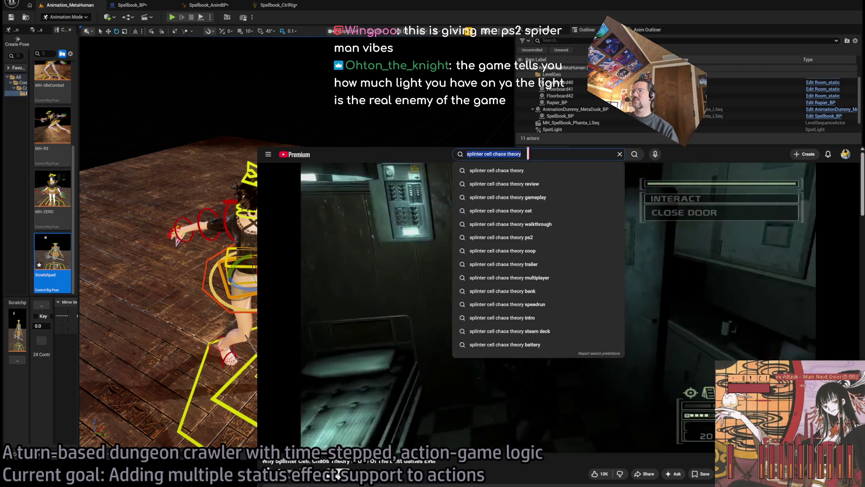
# Search for Thief 2 and open the Thief 2: The Metal Age Review video.
pyautogui.hotkey('ctrl', 'a')
pyautogui.write('thef')
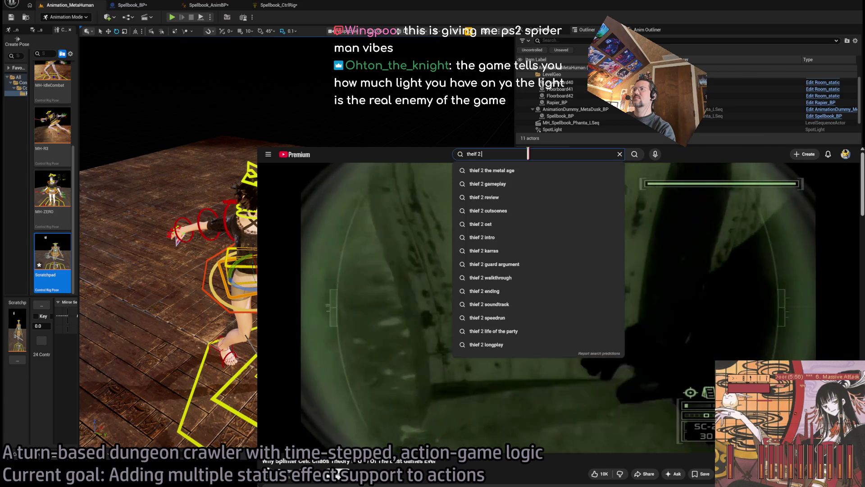
pyautogui.write(' age')
pyautogui.press('Return')
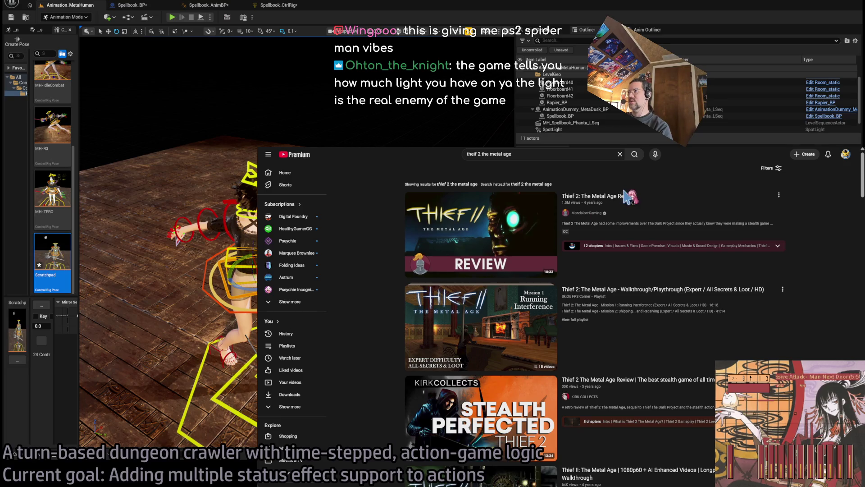
pyautogui.click(500, 271)
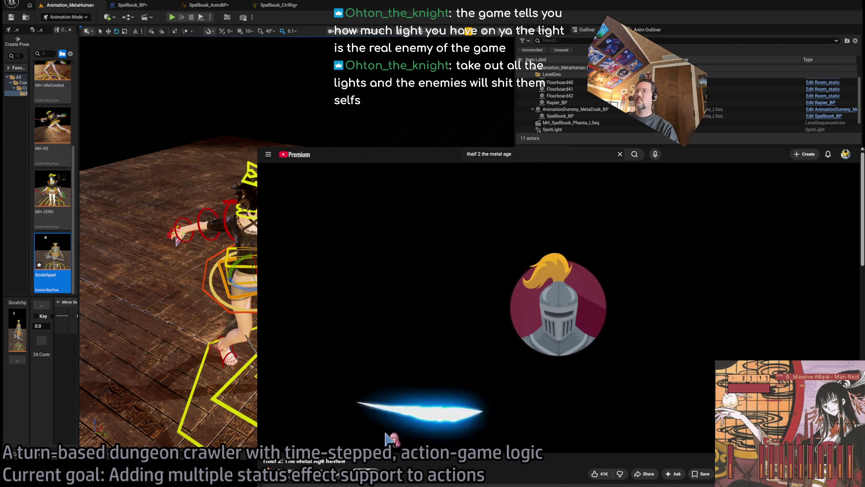
# Seek the review forward to the forest scene around 5:17, pause, then resume.
pyautogui.moveTo(336, 435)
pyautogui.mouseDown()
pyautogui.moveTo(450, 436)
pyautogui.moveTo(434, 436)
pyautogui.mouseUp()
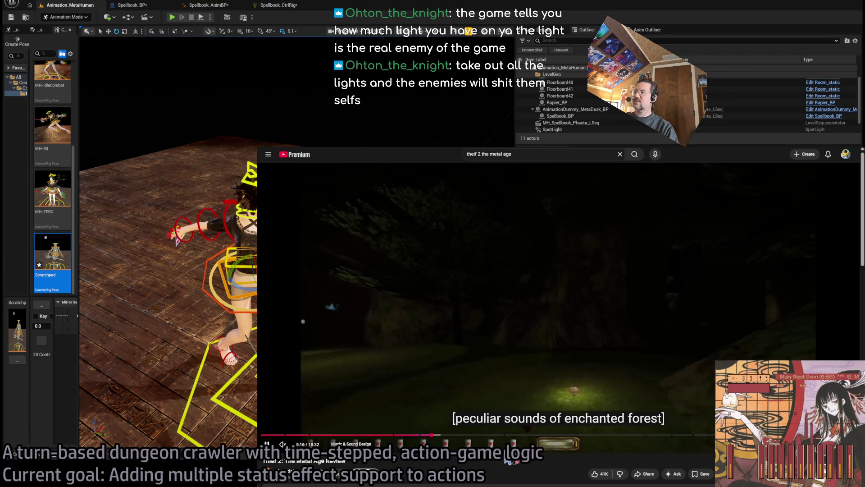
pyautogui.press('space')
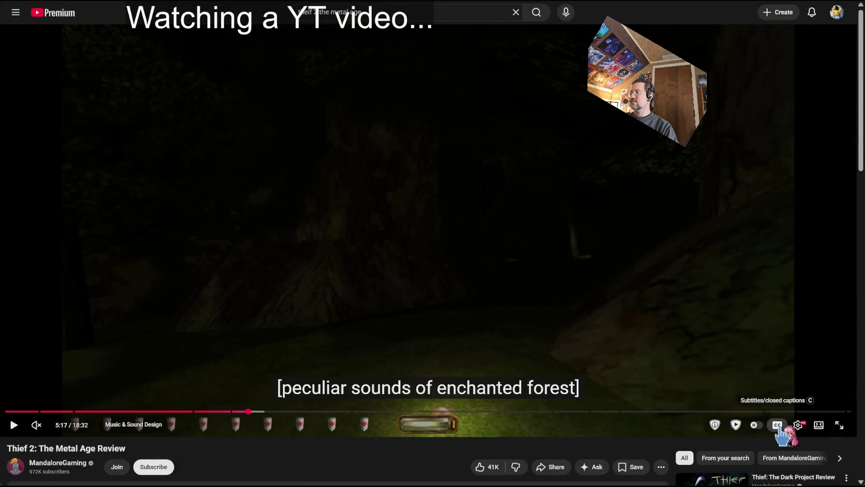
pyautogui.click(442, 300)
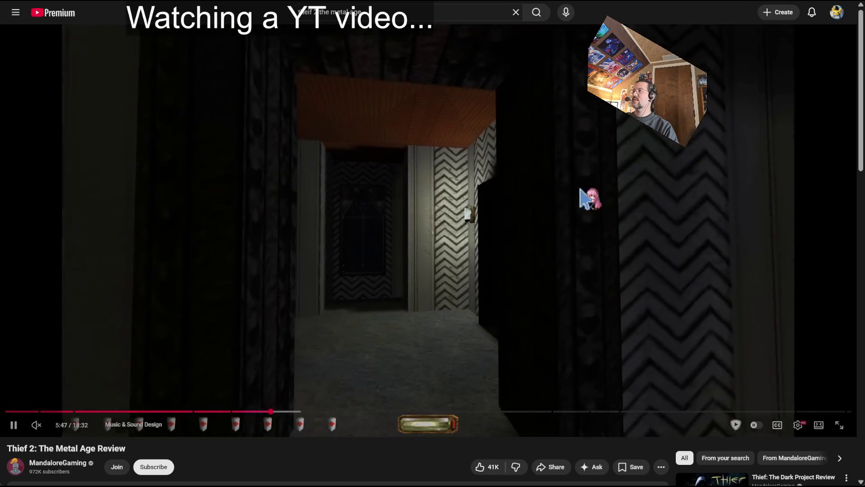
# Pause the Thief 2 review on the mansion corridor shot.
pyautogui.click(361, 118)
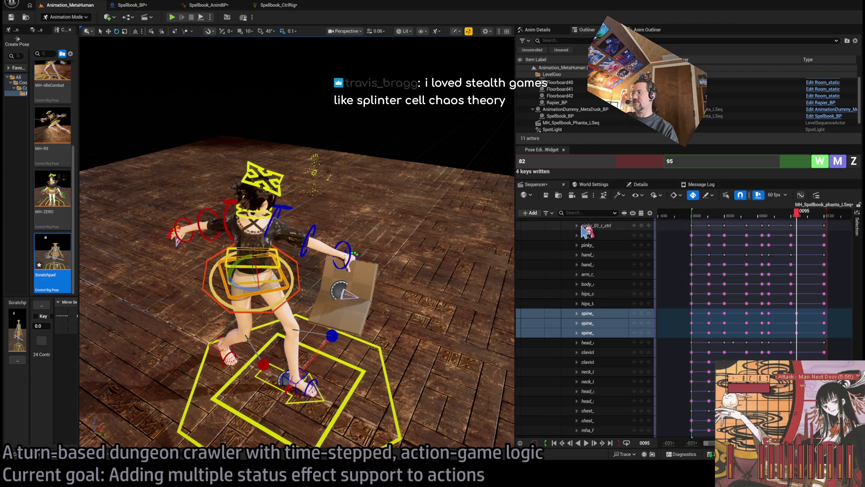
# Scrub the spellbook animation back to frame 89 and to its start, then play it, stopping at frame 65, and restart it.
pyautogui.moveTo(798, 214); pyautogui.dragTo(690, 221)
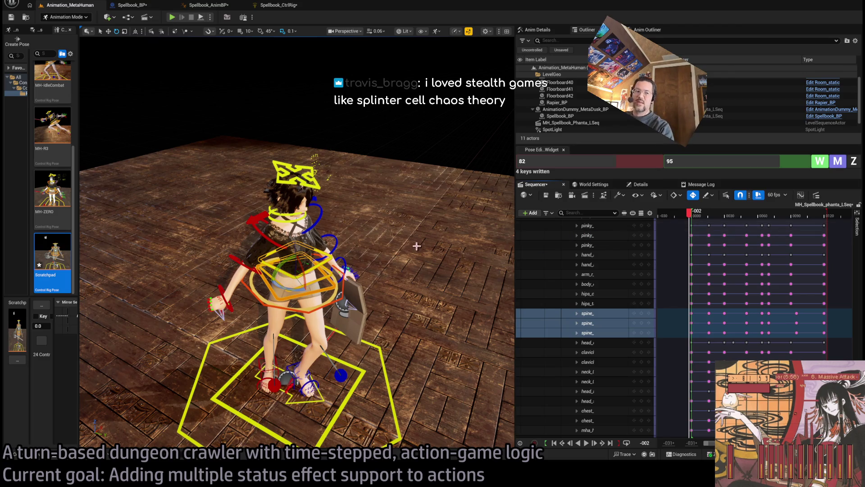
pyautogui.click(694, 212)
pyautogui.press('space')
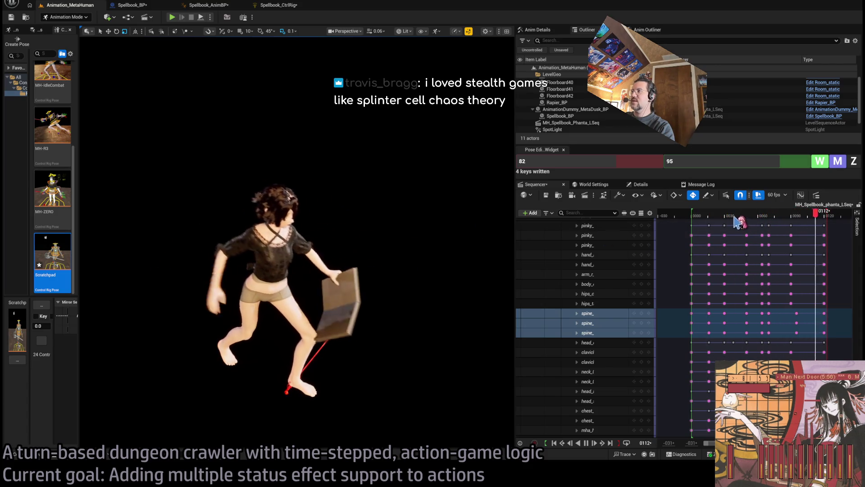
pyautogui.press('space')
pyautogui.moveTo(721, 219)
pyautogui.mouseDown()
pyautogui.moveTo(694, 221)
pyautogui.moveTo(772, 229)
pyautogui.moveTo(763, 220)
pyautogui.mouseUp()
pyautogui.press('space')
pyautogui.press('space')
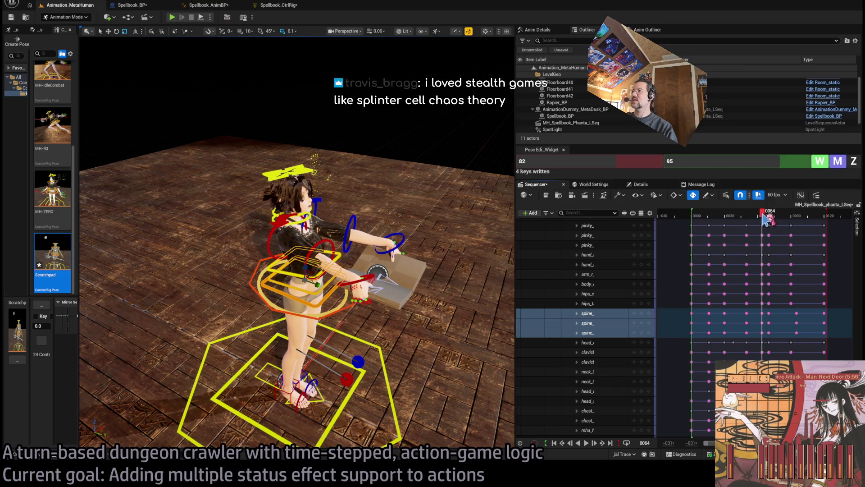
# Replay the animation from near the start, stop at frame 60, step to frame 75, then open the Content Drawer.
pyautogui.moveTo(766, 218); pyautogui.dragTo(698, 222)
pyautogui.press('space')
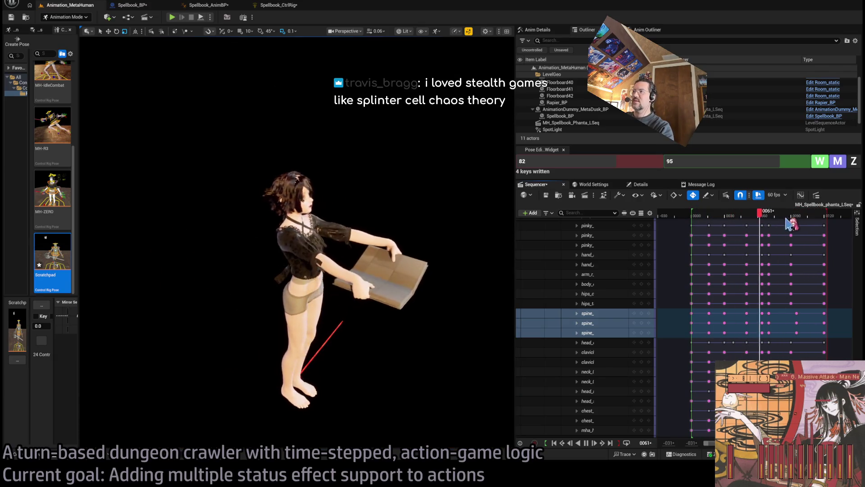
pyautogui.click(760, 218)
pyautogui.moveTo(762, 219)
pyautogui.mouseDown()
pyautogui.moveTo(789, 219)
pyautogui.moveTo(769, 221)
pyautogui.moveTo(778, 224)
pyautogui.mouseUp()
pyautogui.hotkey('ctrl', 'space')
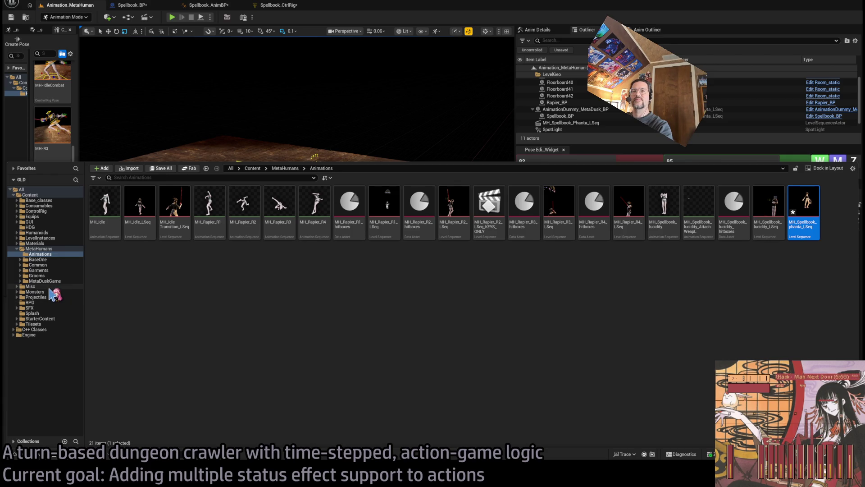
# Browse Misc > VFX > Niagara_sim_cache and open the FearAOE_spooky_face_cache asset.
pyautogui.click(50, 287)
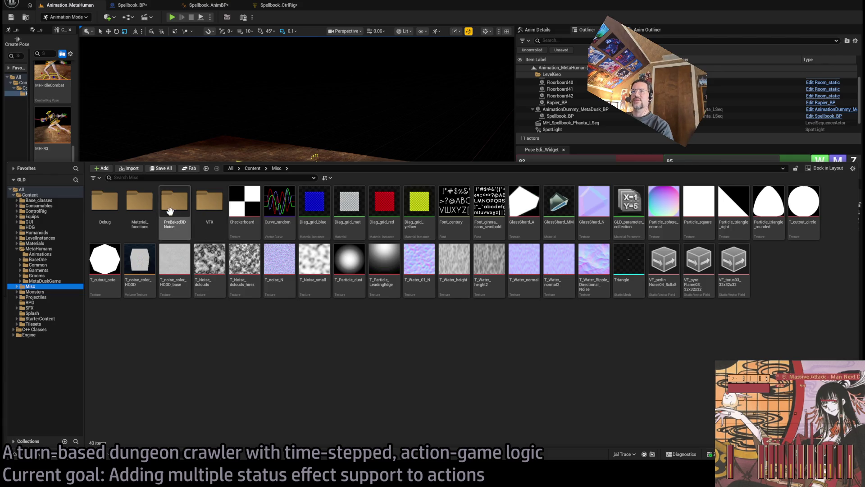
pyautogui.doubleClick(210, 203)
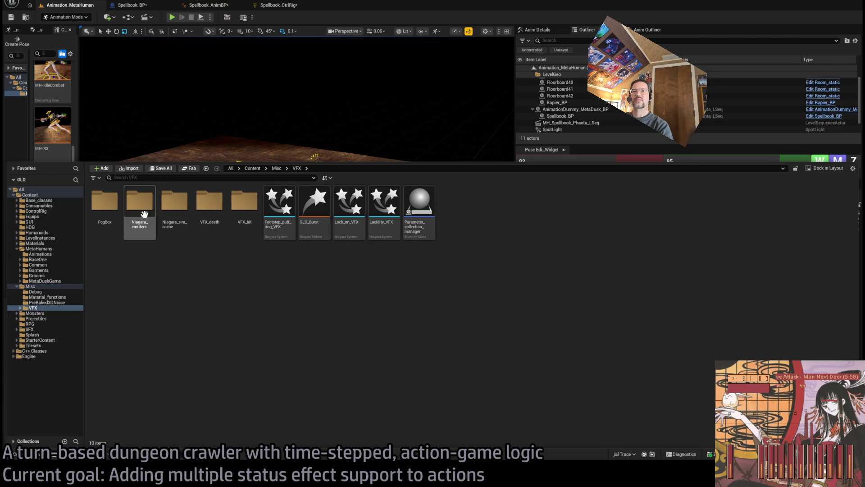
pyautogui.doubleClick(175, 203)
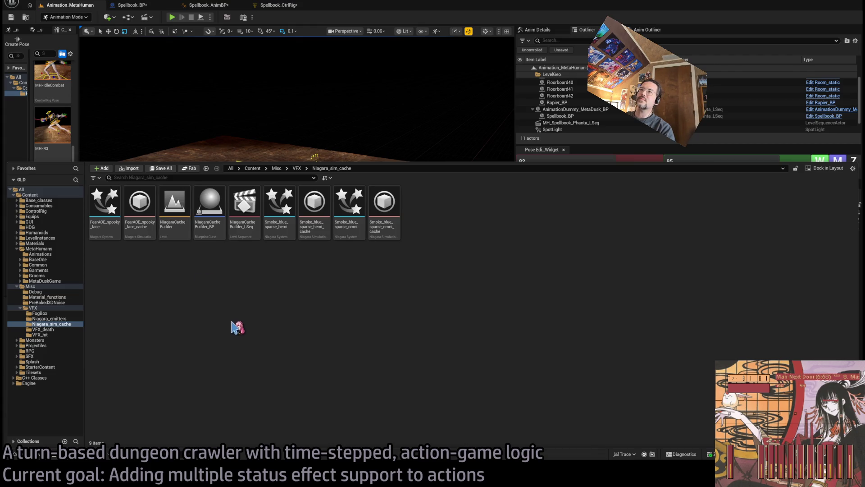
pyautogui.click(147, 205)
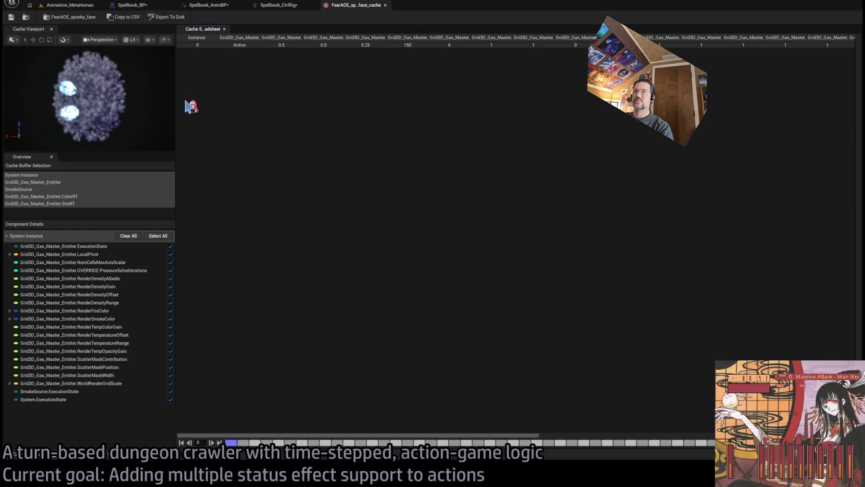
# Enlarge the Cache Viewport, then step the spooky-face cache through frames 27, 26 and 34.
pyautogui.moveTo(175, 149); pyautogui.dragTo(389, 150)
pyautogui.moveTo(296, 158)
pyautogui.mouseDown()
pyautogui.moveTo(298, 243)
pyautogui.moveTo(317, 315)
pyautogui.mouseUp()
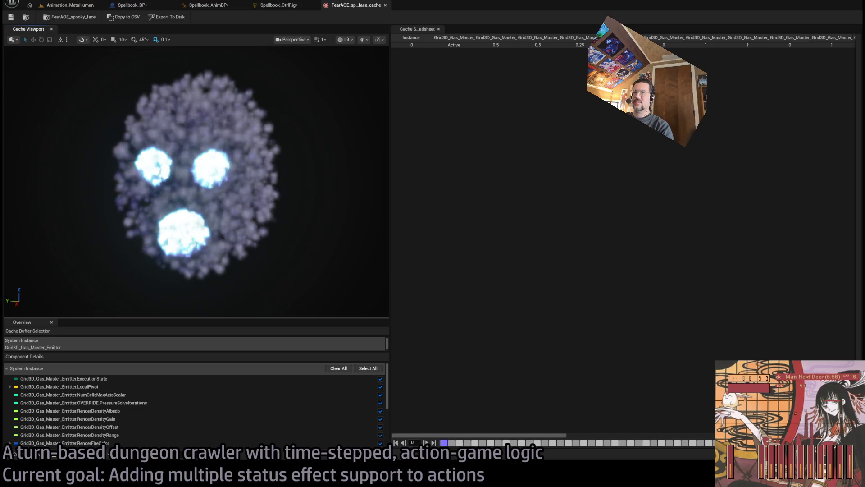
pyautogui.moveTo(444, 444); pyautogui.dragTo(577, 446)
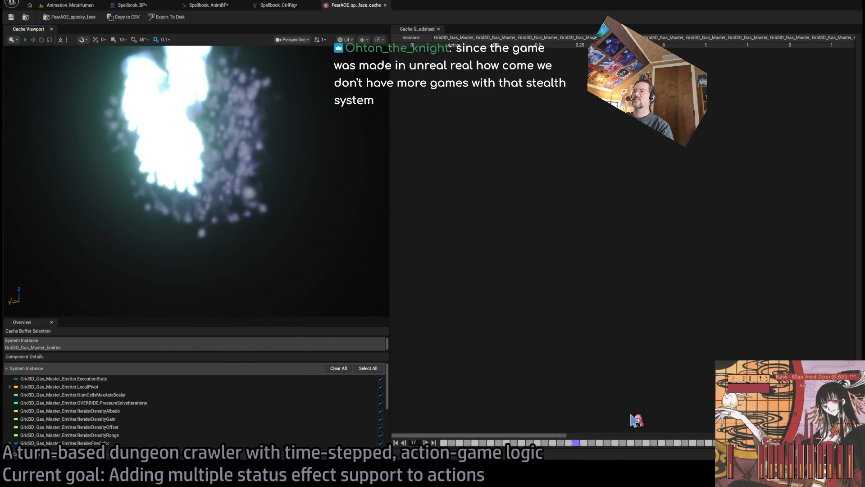
pyautogui.click(654, 444)
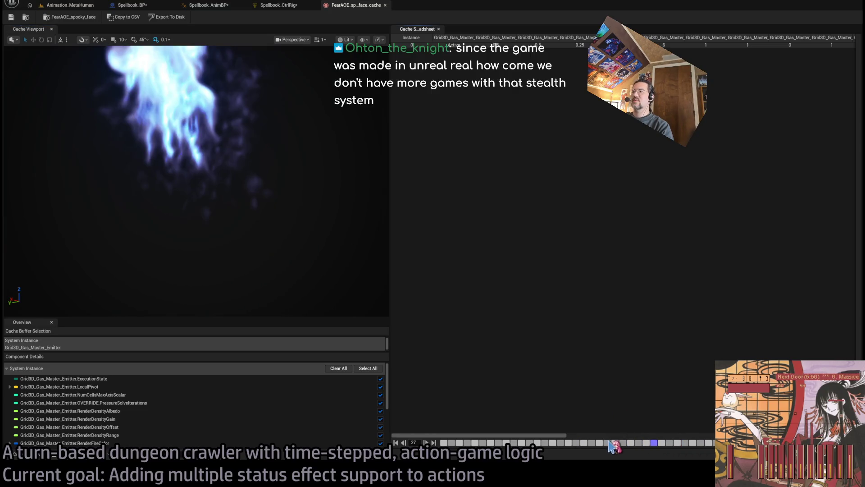
pyautogui.click(649, 444)
pyautogui.moveTo(654, 444); pyautogui.dragTo(710, 444)
# Play the smoke cache, scrub back to frame 25 and the first frame, then close the cache editor.
pyautogui.scroll(3, 258, 228)
pyautogui.scroll(-5, 258, 228)
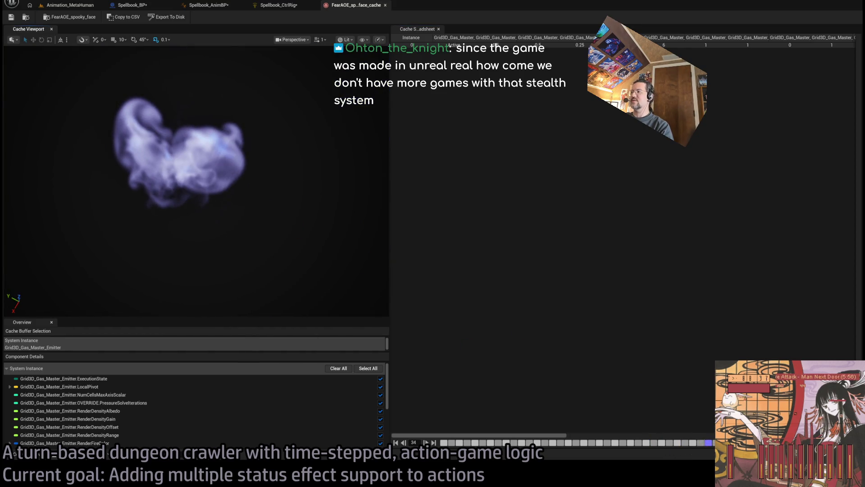
pyautogui.press('space')
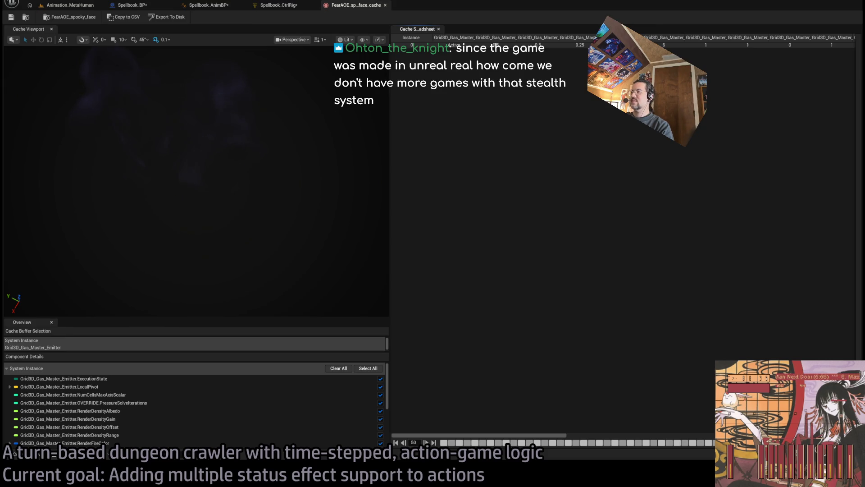
pyautogui.moveTo(705, 445)
pyautogui.mouseDown()
pyautogui.moveTo(455, 447)
pyautogui.moveTo(721, 446)
pyautogui.mouseUp()
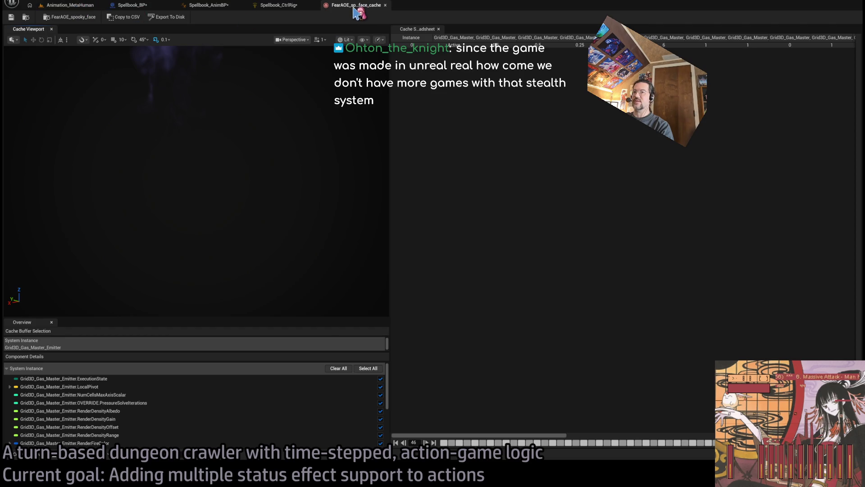
pyautogui.moveTo(462, 443); pyautogui.dragTo(444, 445)
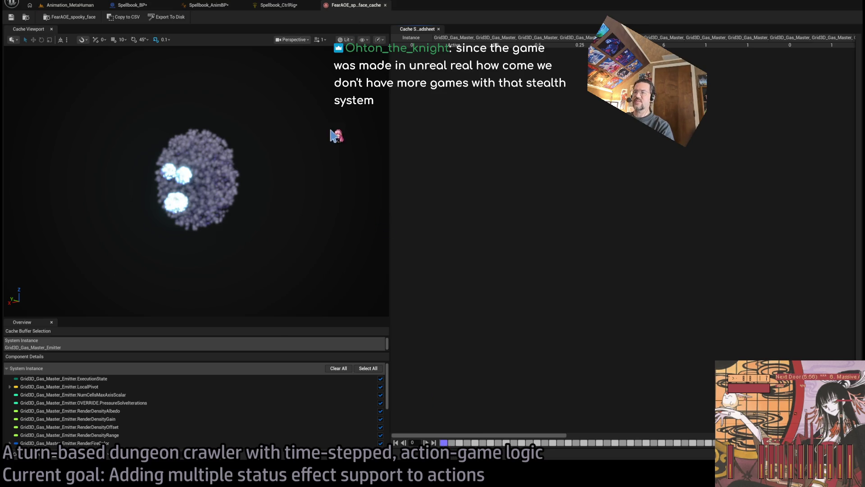
pyautogui.middleClick(354, 7)
# Open Smoke_blue_sparse_hemi_cache, scrub it to frame 24, then return to the Animation_MetaHuman sequence.
pyautogui.click(35, 457)
pyautogui.click(371, 406)
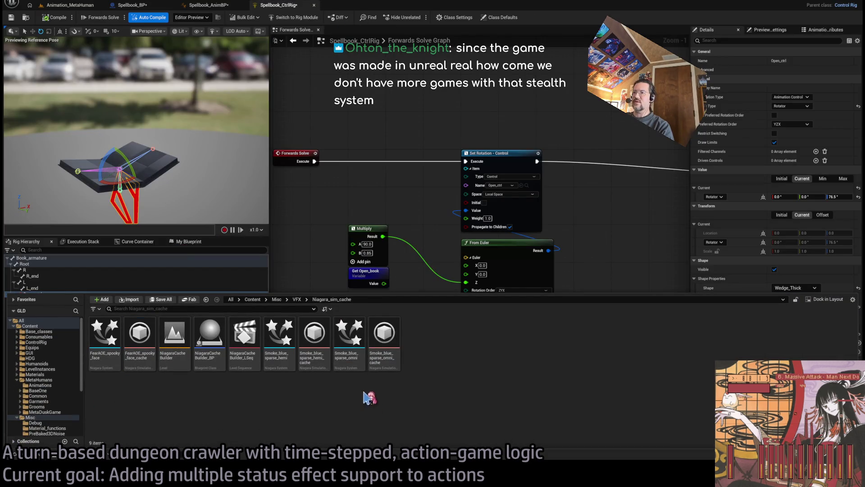
pyautogui.click(311, 333)
pyautogui.doubleClick(314, 336)
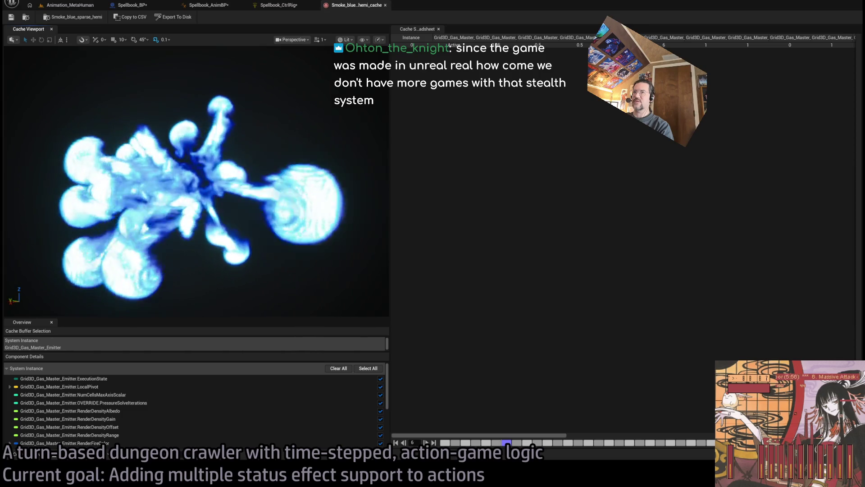
pyautogui.moveTo(536, 444); pyautogui.dragTo(703, 451)
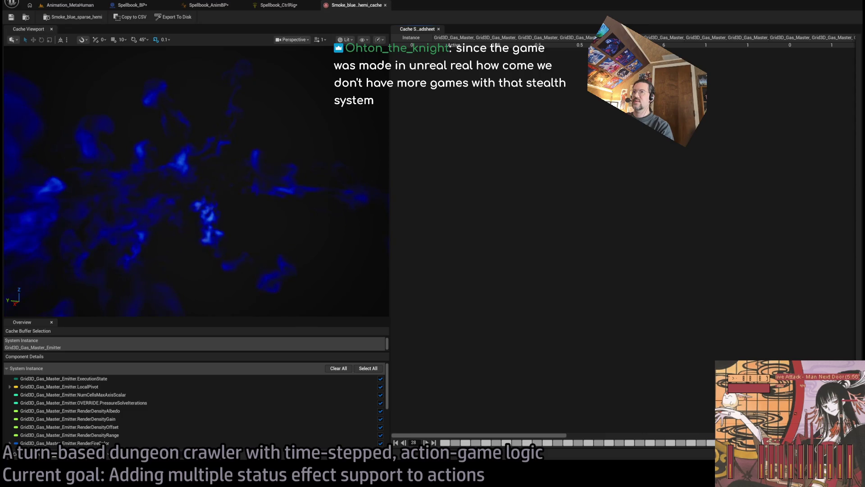
pyautogui.click(70, 5)
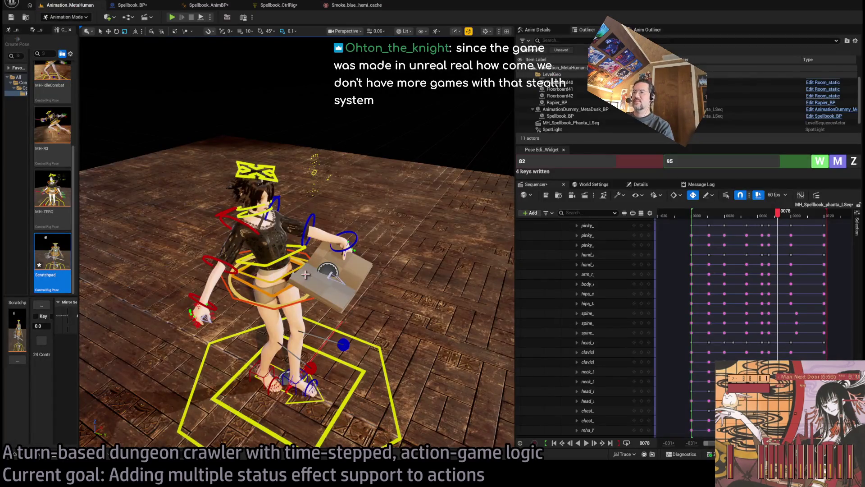
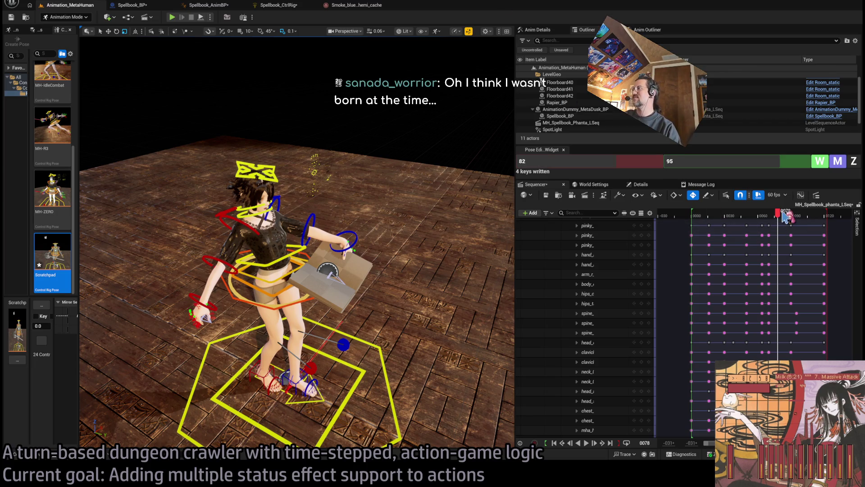
# Play back the spellbook animation and park on frame 58 with the upper body framed.
pyautogui.moveTo(778, 213)
pyautogui.mouseDown()
pyautogui.moveTo(757, 216)
pyautogui.moveTo(783, 228)
pyautogui.moveTo(773, 231)
pyautogui.mouseUp()
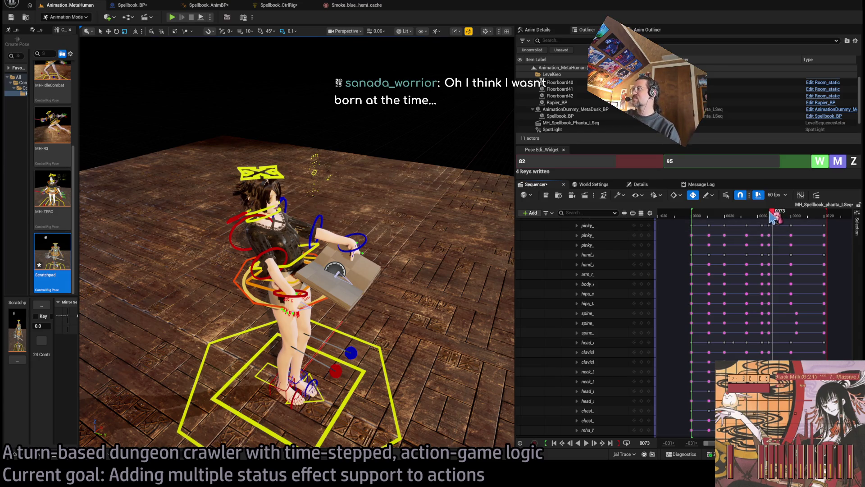
pyautogui.moveTo(774, 216); pyautogui.dragTo(785, 226)
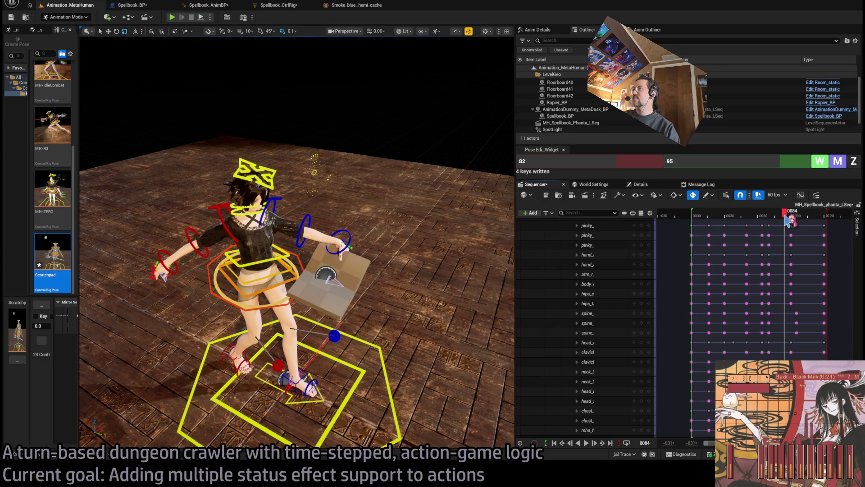
pyautogui.moveTo(787, 219); pyautogui.dragTo(692, 226)
pyautogui.press('space')
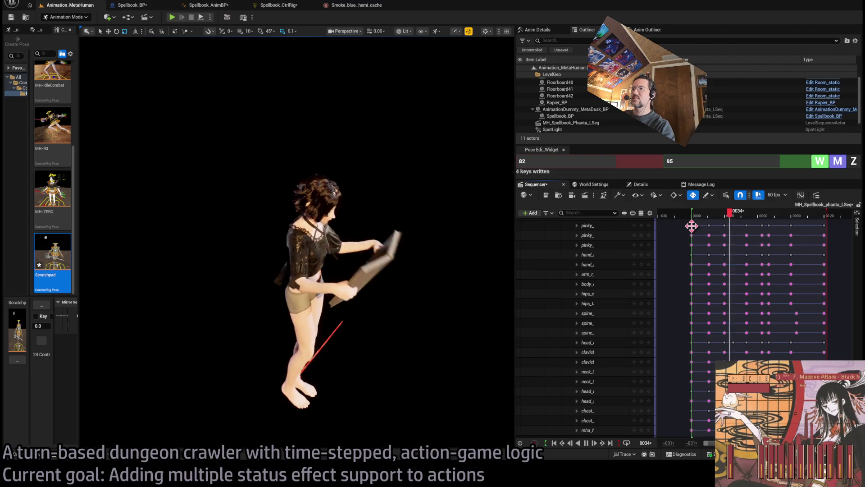
pyautogui.press('space')
pyautogui.moveTo(766, 215)
pyautogui.mouseDown()
pyautogui.moveTo(759, 215)
pyautogui.moveTo(789, 216)
pyautogui.moveTo(751, 217)
pyautogui.moveTo(764, 216)
pyautogui.mouseUp()
pyautogui.press('f')
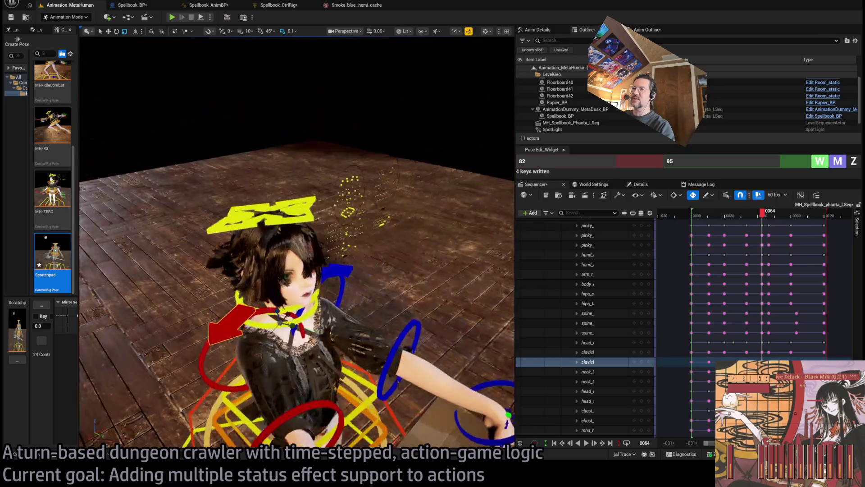
# Select the shoulder's clavicle control and move its key three frames earlier.
pyautogui.click(378, 197)
pyautogui.click(750, 352)
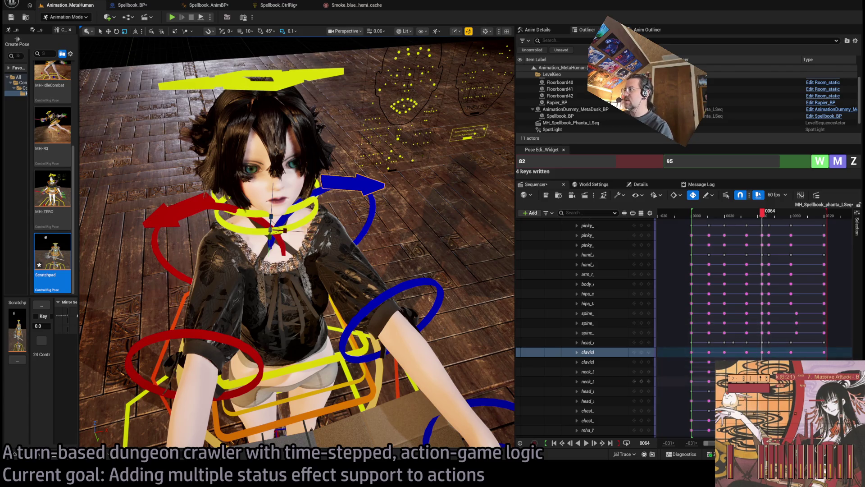
pyautogui.click(206, 200)
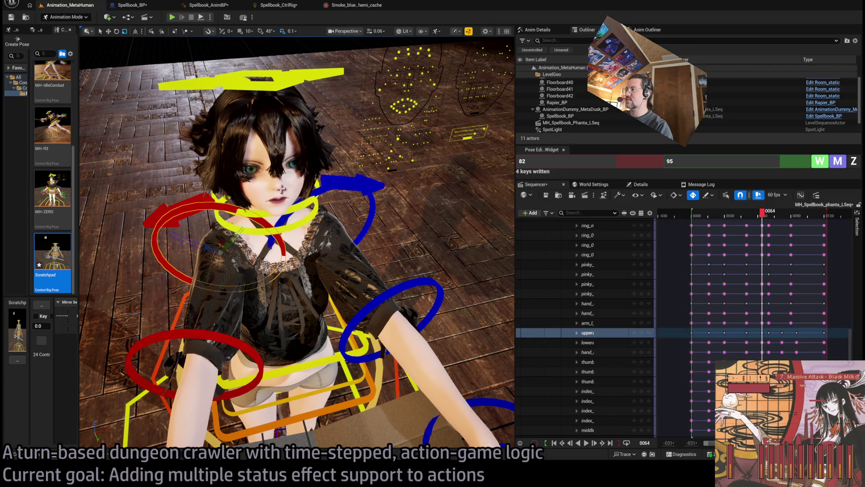
pyautogui.click(196, 205)
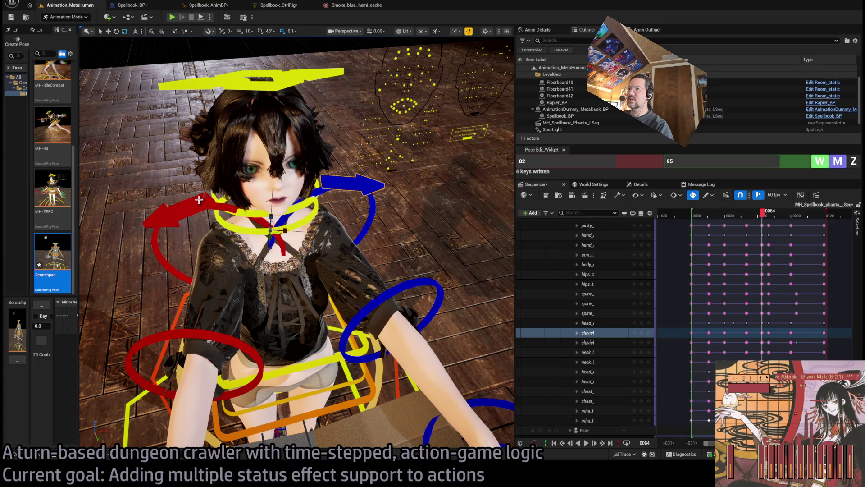
pyautogui.click(201, 196)
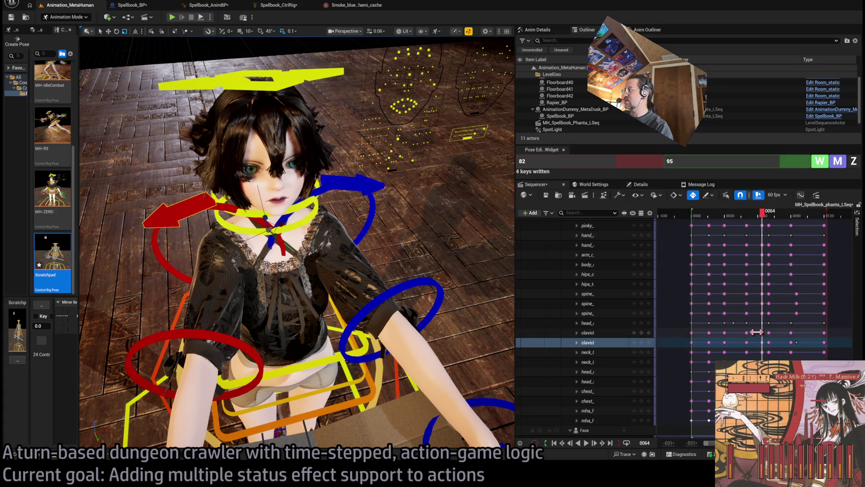
pyautogui.moveTo(762, 343); pyautogui.dragTo(759, 343)
# Scrub frames 56–63 to review the retimed shoulder motion.
pyautogui.click(763, 217)
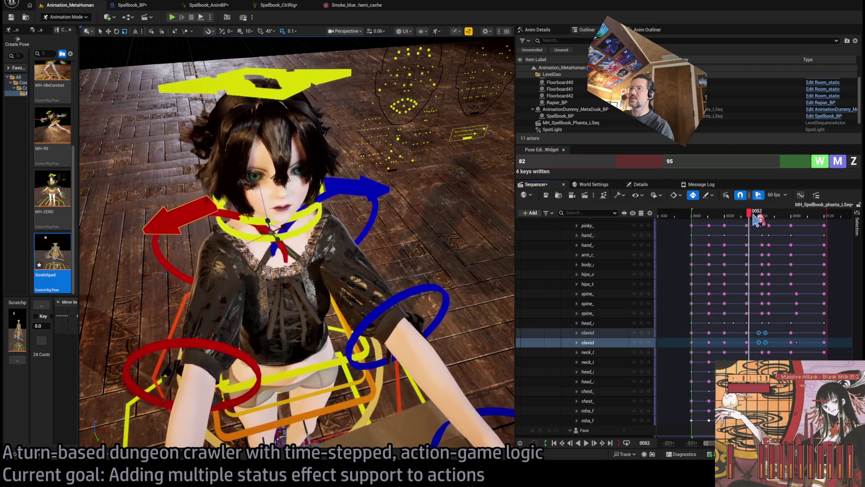
pyautogui.moveTo(765, 223)
pyautogui.mouseDown()
pyautogui.moveTo(773, 224)
pyautogui.moveTo(763, 230)
pyautogui.mouseUp()
pyautogui.click(437, 306)
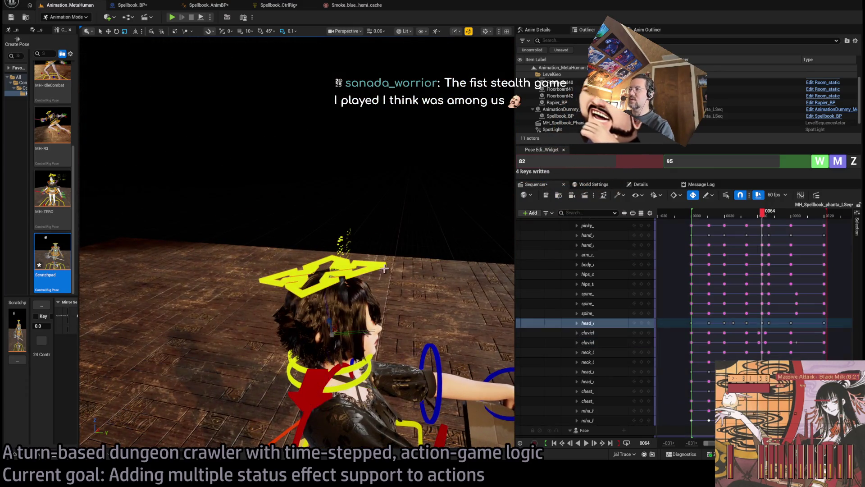
# Key a head rotation of about 22 degrees near frame 68, checking it from side and front.
pyautogui.moveTo(437, 305); pyautogui.dragTo(523, 316)
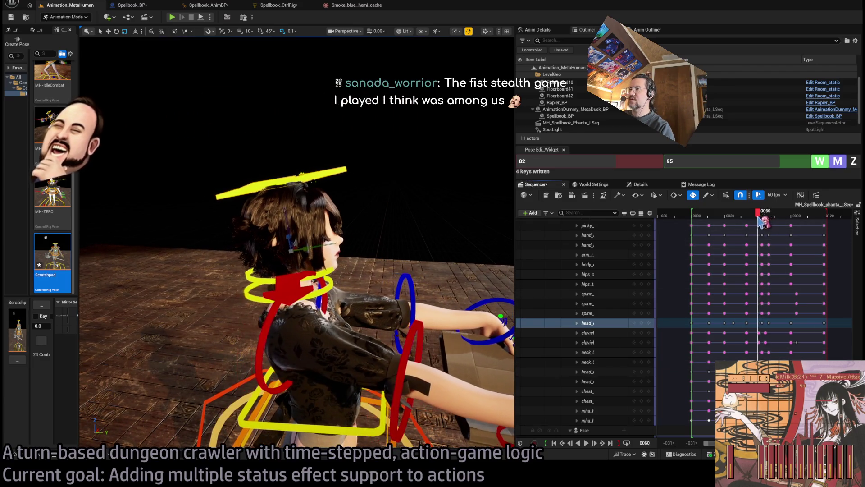
pyautogui.moveTo(765, 223); pyautogui.dragTo(773, 231)
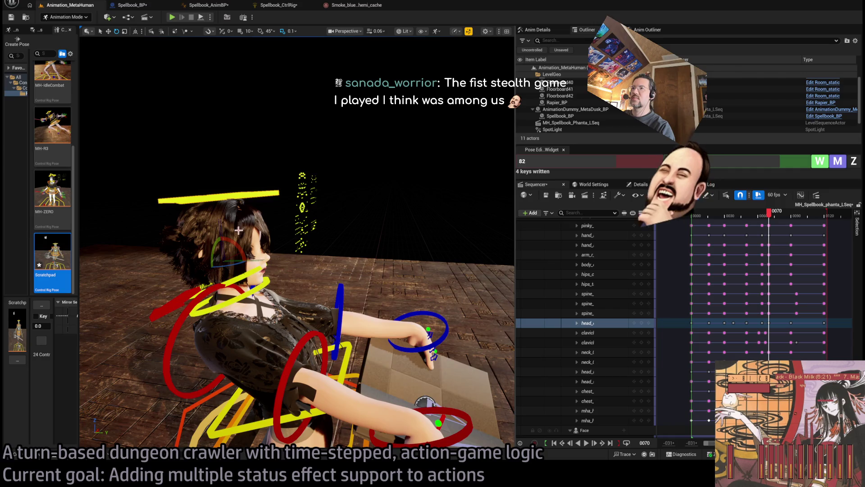
pyautogui.moveTo(236, 244); pyautogui.dragTo(231, 234)
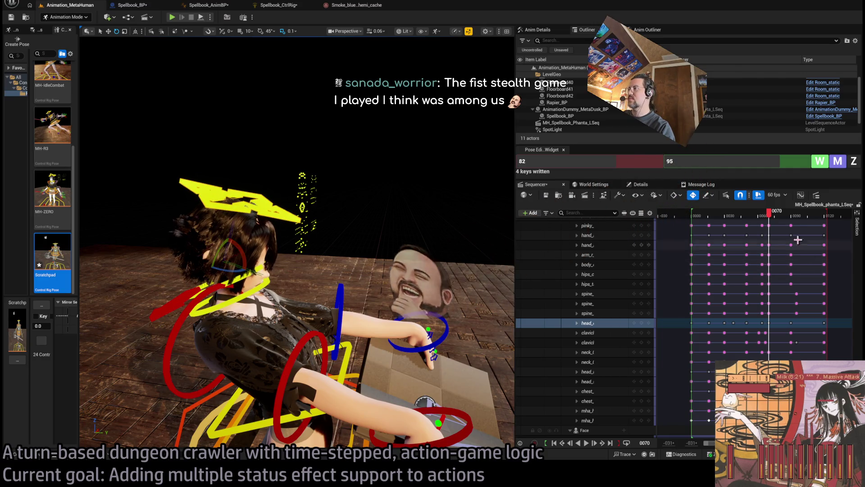
pyautogui.moveTo(769, 214)
pyautogui.mouseDown()
pyautogui.moveTo(779, 218)
pyautogui.moveTo(766, 216)
pyautogui.mouseUp()
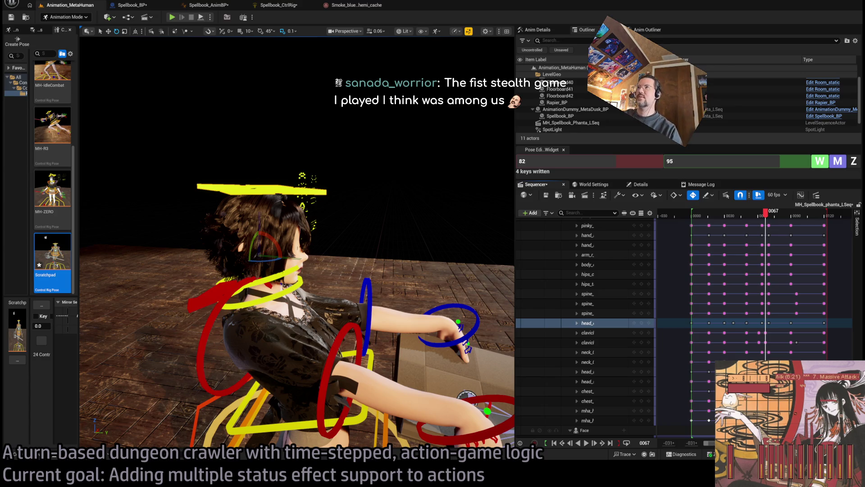
pyautogui.moveTo(426, 133); pyautogui.dragTo(399, 166)
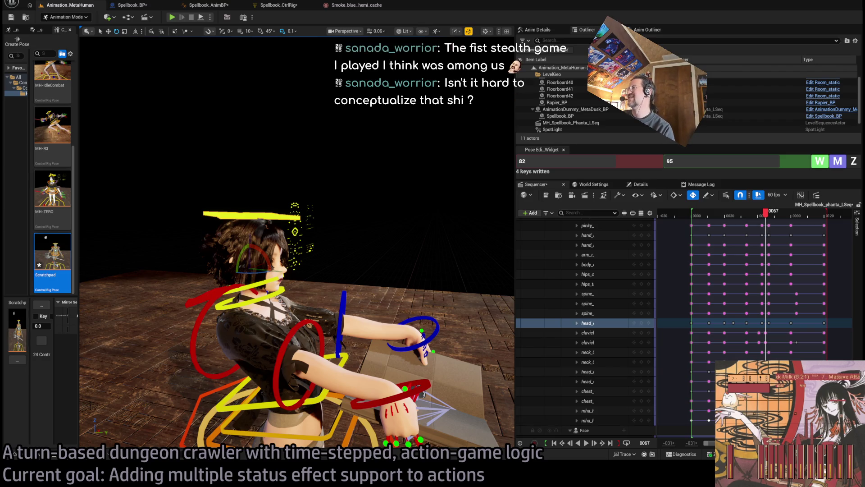
pyautogui.moveTo(765, 215)
pyautogui.mouseDown()
pyautogui.moveTo(785, 218)
pyautogui.moveTo(793, 233)
pyautogui.mouseUp()
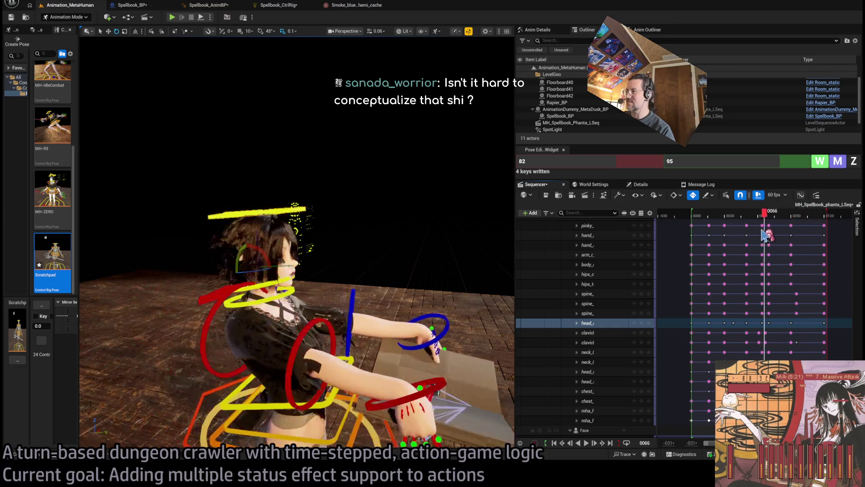
# Shift the head key three frames earlier and play back to check.
pyautogui.moveTo(758, 217)
pyautogui.mouseDown()
pyautogui.moveTo(766, 223)
pyautogui.moveTo(737, 220)
pyautogui.moveTo(764, 221)
pyautogui.moveTo(747, 218)
pyautogui.mouseUp()
pyautogui.press('space')
pyautogui.press('space')
pyautogui.press('space')
pyautogui.press('space')
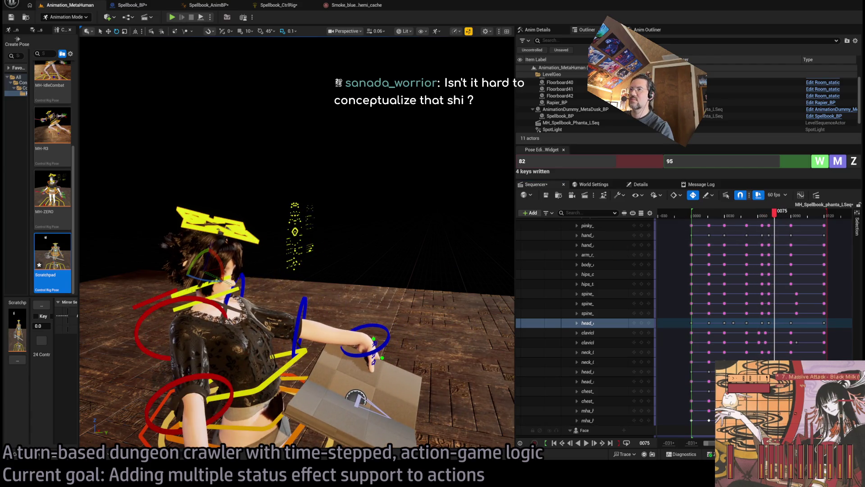
pyautogui.press('Left')
pyautogui.press('Left')
pyautogui.press('Left')
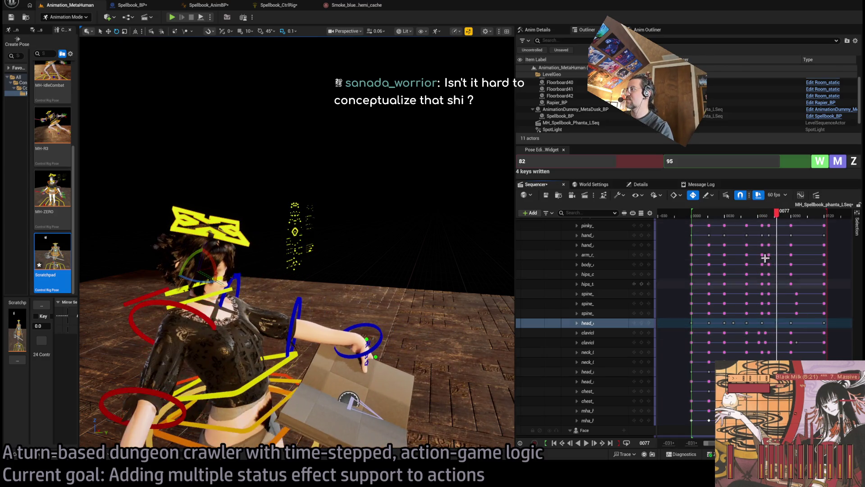
pyautogui.moveTo(781, 218)
pyautogui.mouseDown()
pyautogui.moveTo(762, 221)
pyautogui.moveTo(791, 225)
pyautogui.moveTo(772, 233)
pyautogui.mouseUp()
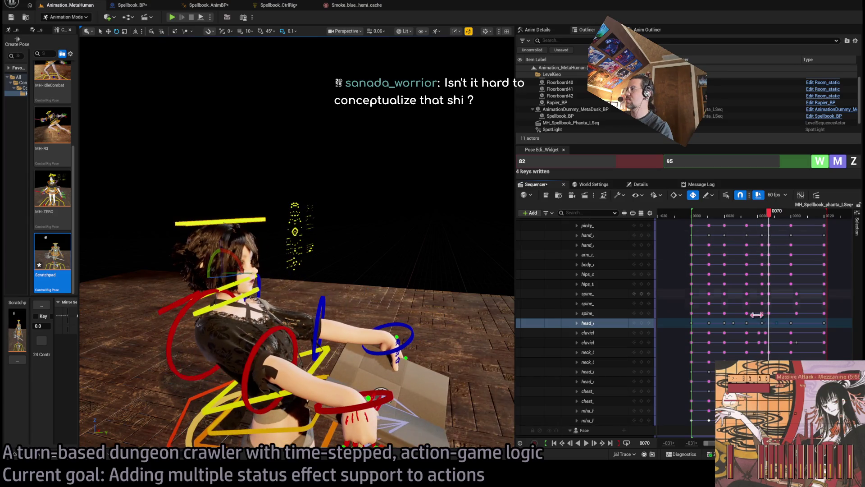
pyautogui.moveTo(762, 322); pyautogui.dragTo(758, 323)
pyautogui.moveTo(750, 218)
pyautogui.mouseDown()
pyautogui.moveTo(764, 219)
pyautogui.moveTo(745, 221)
pyautogui.mouseUp()
pyautogui.press('space')
# Push the clavicle key four frames later and scrub frames 51–66 to review.
pyautogui.click(770, 220)
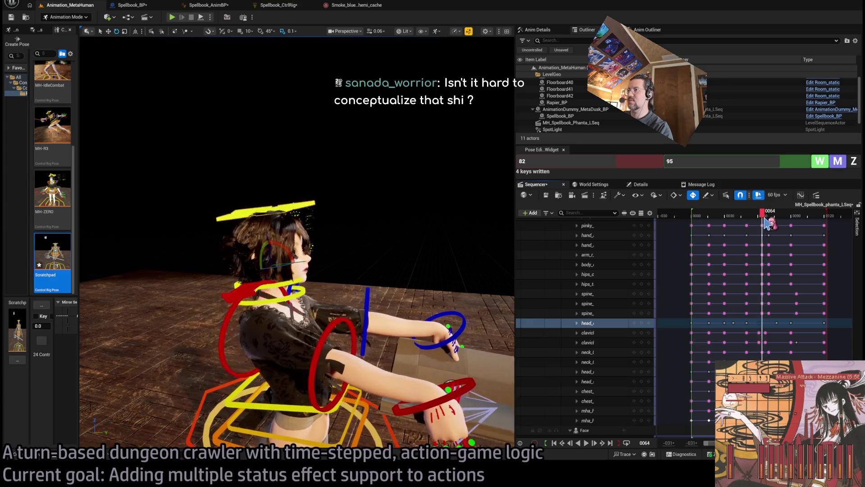
pyautogui.click(599, 342)
pyautogui.moveTo(766, 343); pyautogui.dragTo(772, 343)
pyautogui.moveTo(775, 220)
pyautogui.mouseDown()
pyautogui.moveTo(750, 219)
pyautogui.moveTo(779, 219)
pyautogui.moveTo(746, 230)
pyautogui.moveTo(788, 218)
pyautogui.moveTo(763, 224)
pyautogui.mouseUp()
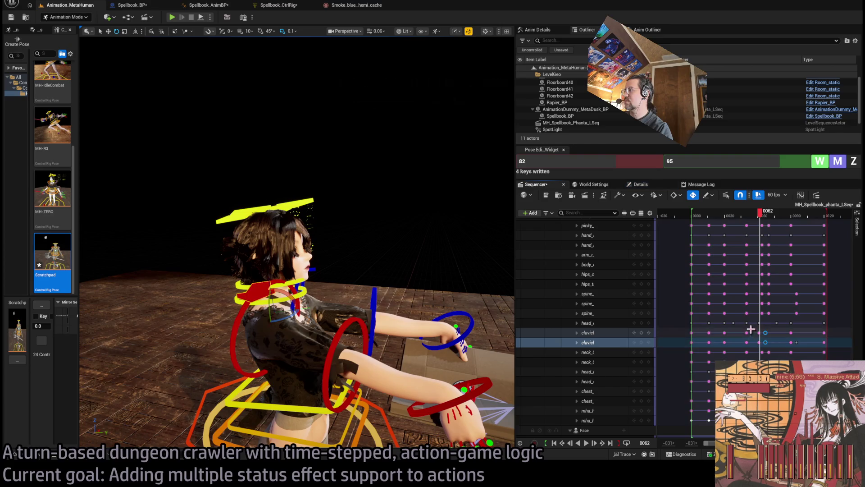
pyautogui.click(766, 218)
pyautogui.moveTo(768, 222)
pyautogui.mouseDown()
pyautogui.moveTo(741, 227)
pyautogui.moveTo(772, 227)
pyautogui.mouseUp()
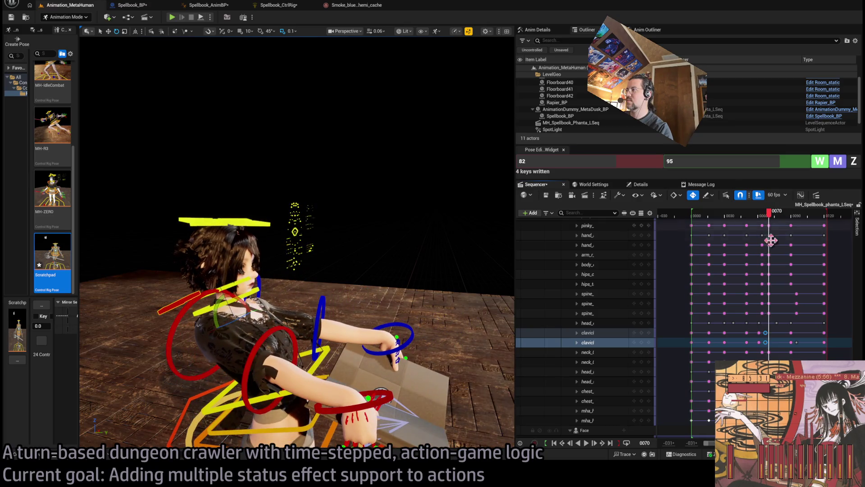
# Marquee-select the clavicle keys at frames 61 and 69.
pyautogui.moveTo(755, 329); pyautogui.dragTo(765, 351)
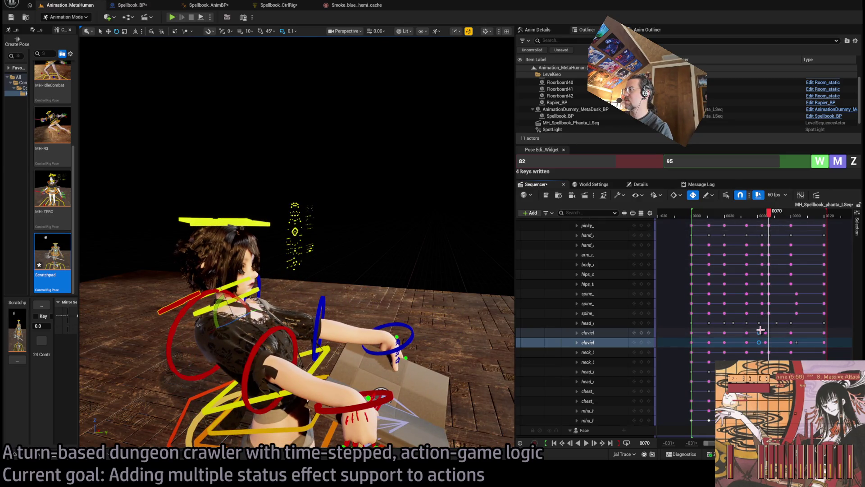
pyautogui.click(759, 333)
pyautogui.moveTo(777, 331); pyautogui.dragTo(768, 341)
pyautogui.click(766, 333)
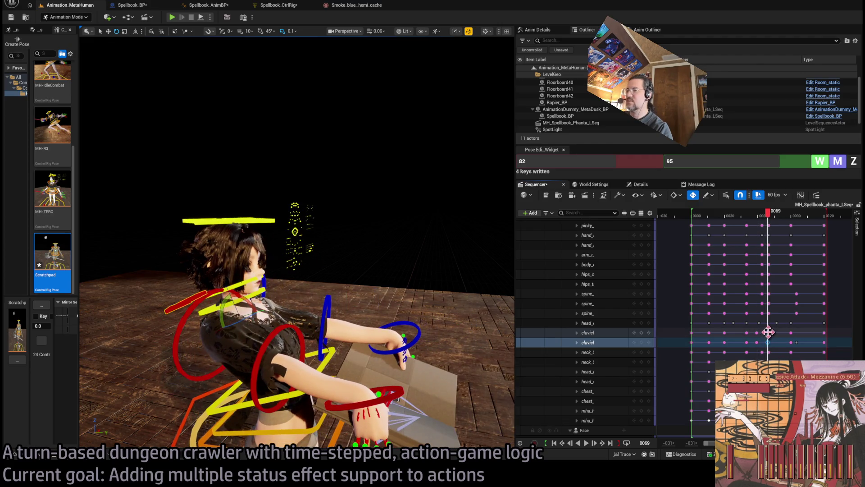
pyautogui.scroll(-2, 741, 277)
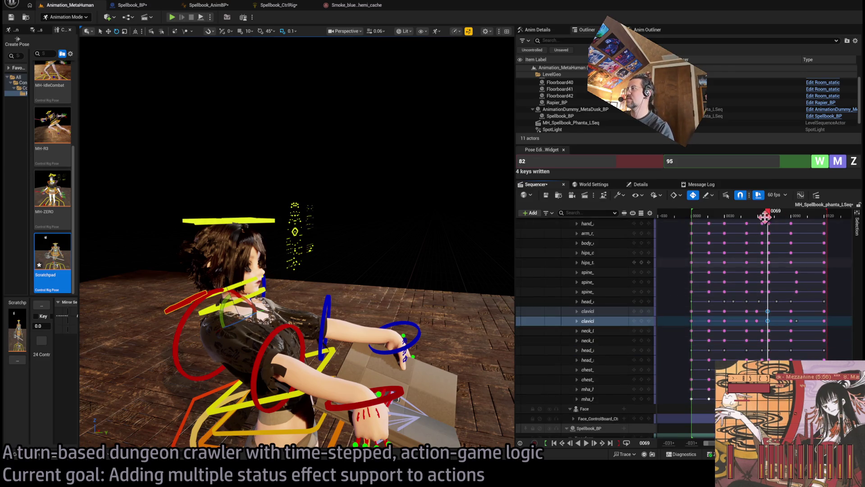
# Shift the upper arm and hand keys four frames later and review frames 85–100.
pyautogui.click(706, 220)
pyautogui.press('space')
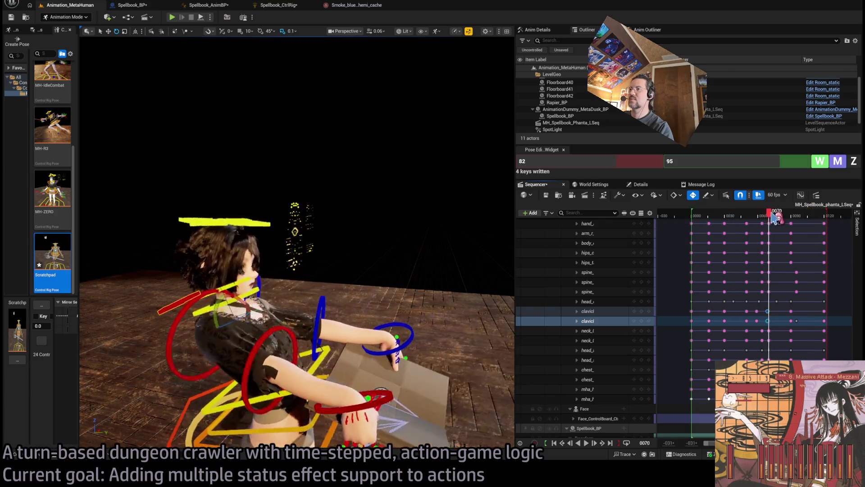
pyautogui.press('space')
pyautogui.moveTo(777, 218)
pyautogui.mouseDown()
pyautogui.moveTo(756, 219)
pyautogui.moveTo(781, 218)
pyautogui.mouseUp()
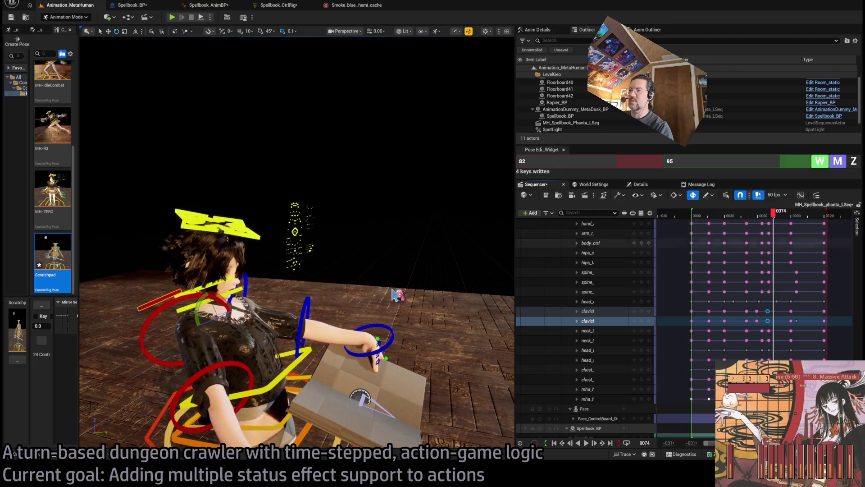
pyautogui.click(248, 294)
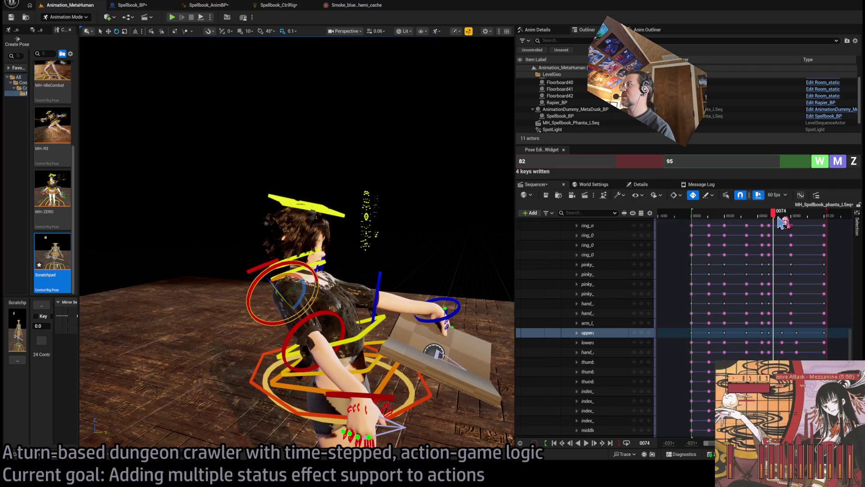
pyautogui.moveTo(773, 219); pyautogui.dragTo(777, 229)
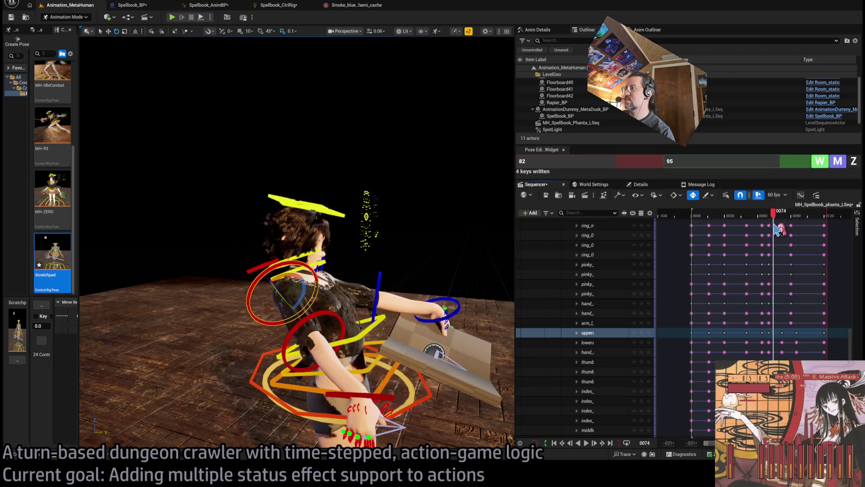
pyautogui.moveTo(767, 329); pyautogui.dragTo(773, 353)
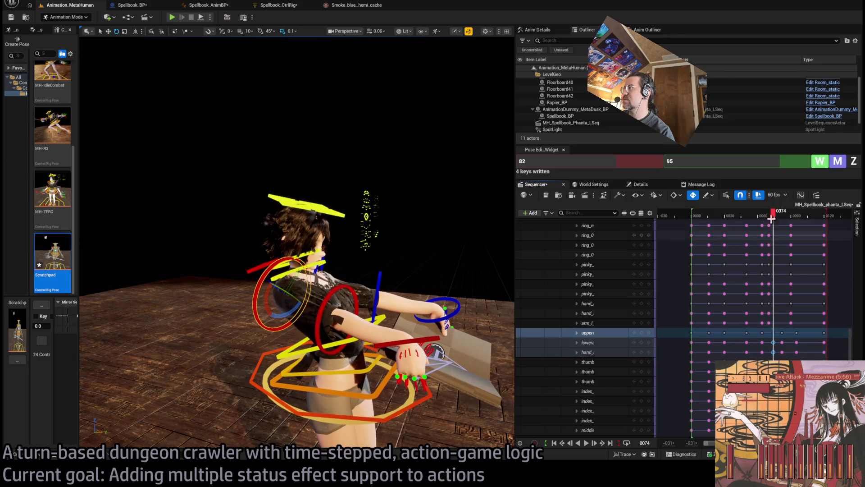
pyautogui.press('space')
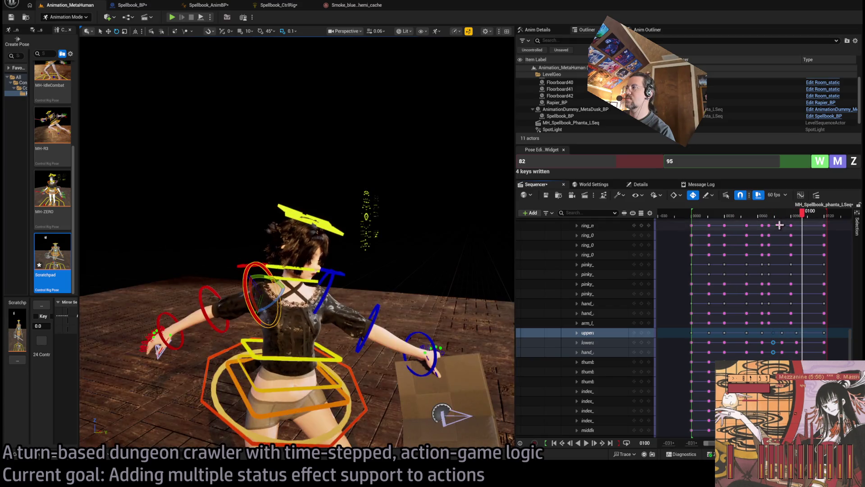
pyautogui.moveTo(789, 214)
pyautogui.mouseDown()
pyautogui.moveTo(779, 216)
pyautogui.moveTo(806, 225)
pyautogui.mouseUp()
# Nudge the later lower-arm and hand keys slightly earlier and play back to check timing.
pyautogui.moveTo(802, 329)
pyautogui.mouseDown()
pyautogui.moveTo(781, 356)
pyautogui.moveTo(793, 350)
pyautogui.mouseUp()
pyautogui.press('space')
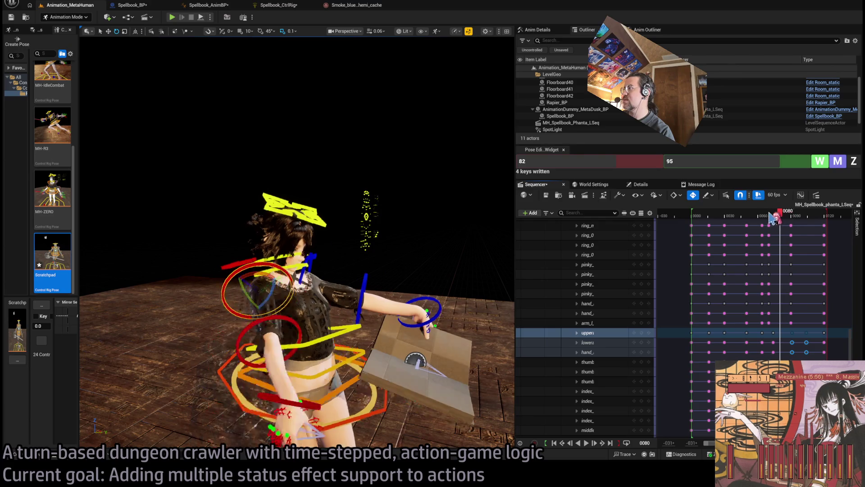
pyautogui.click(792, 214)
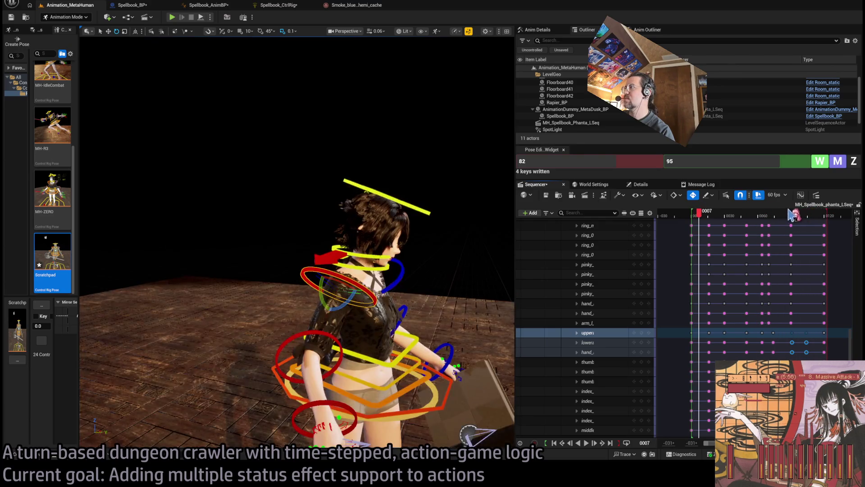
pyautogui.moveTo(792, 345); pyautogui.dragTo(789, 343)
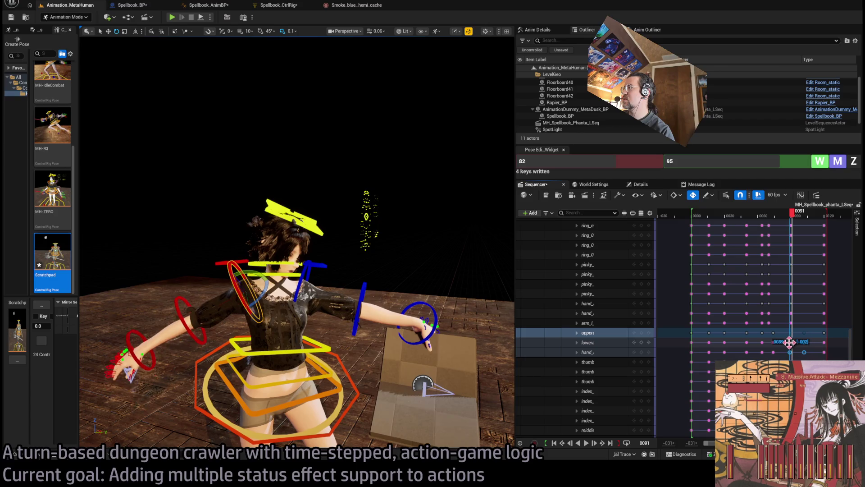
pyautogui.moveTo(792, 216); pyautogui.dragTo(756, 227)
pyautogui.press('space')
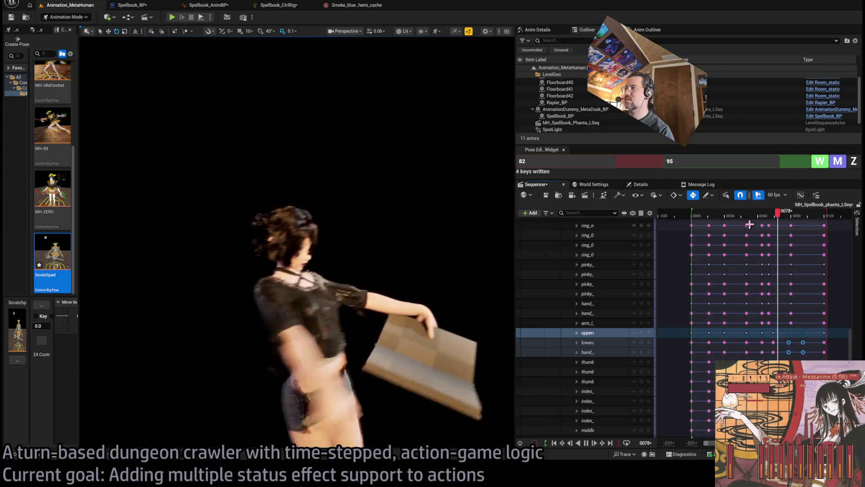
pyautogui.press('space')
pyautogui.press('space')
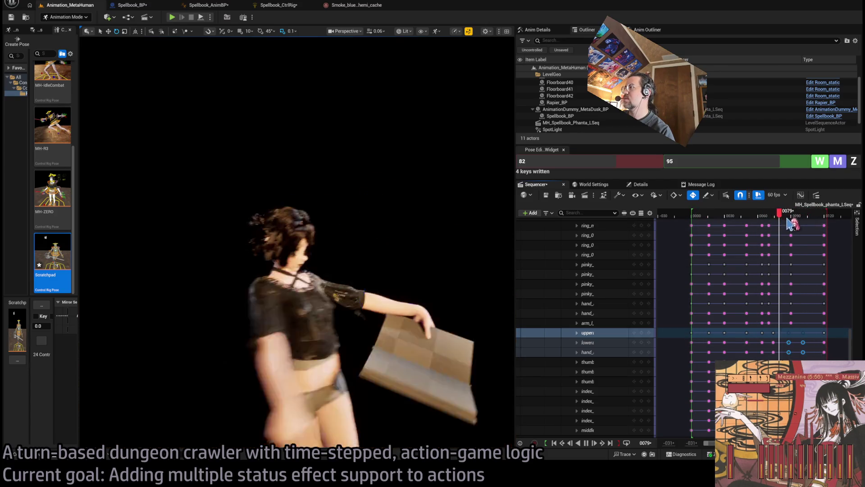
pyautogui.press('space')
# Re-pose the forearm and hand at frame 121, swinging them down and outward.
pyautogui.moveTo(811, 217); pyautogui.dragTo(829, 219)
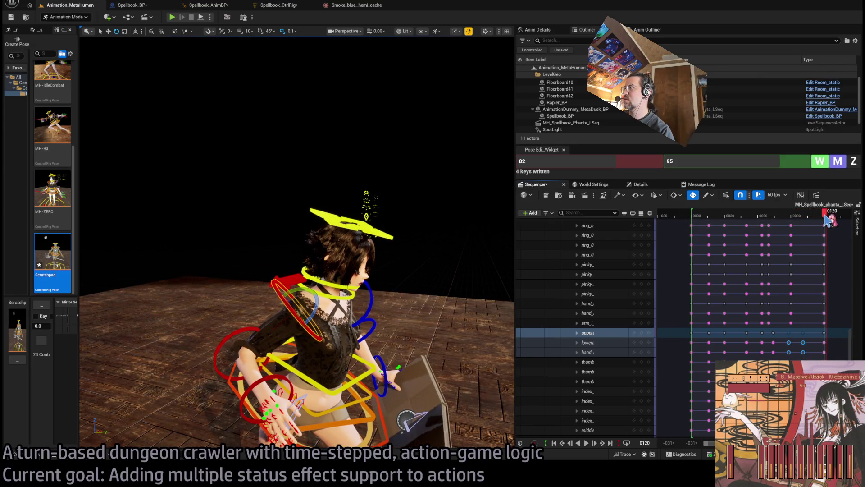
pyautogui.click(266, 360)
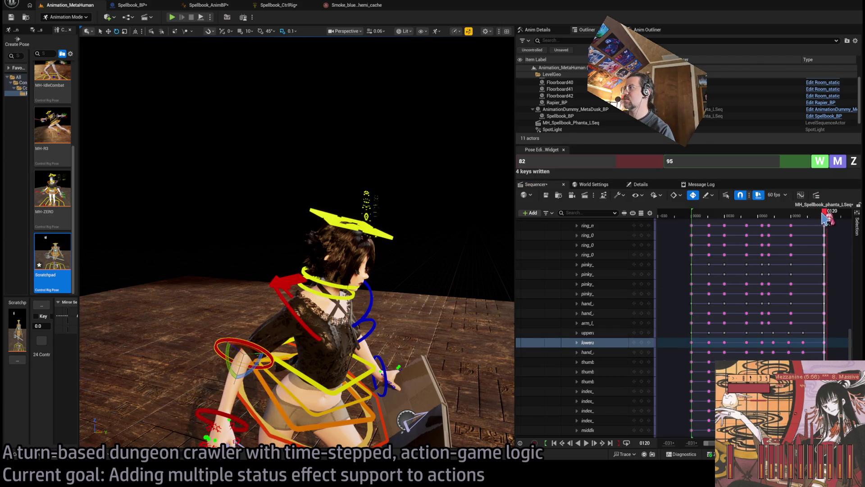
pyautogui.moveTo(825, 220); pyautogui.dragTo(772, 217)
pyautogui.press('space')
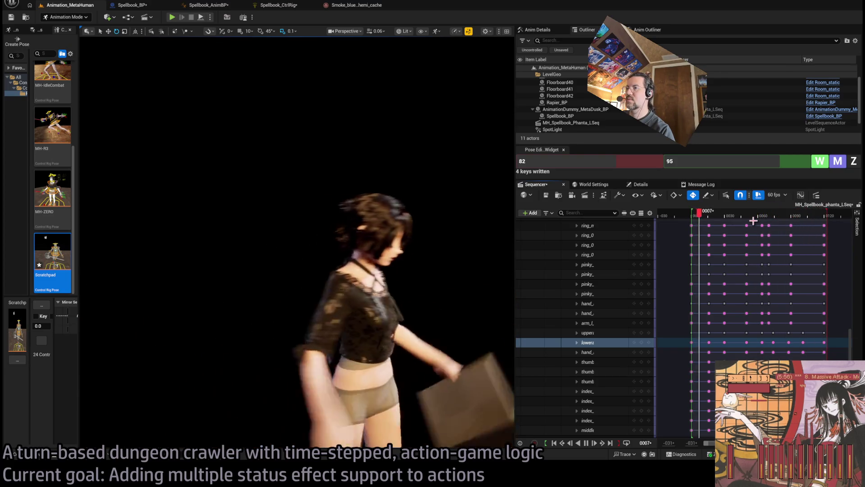
pyautogui.click(803, 221)
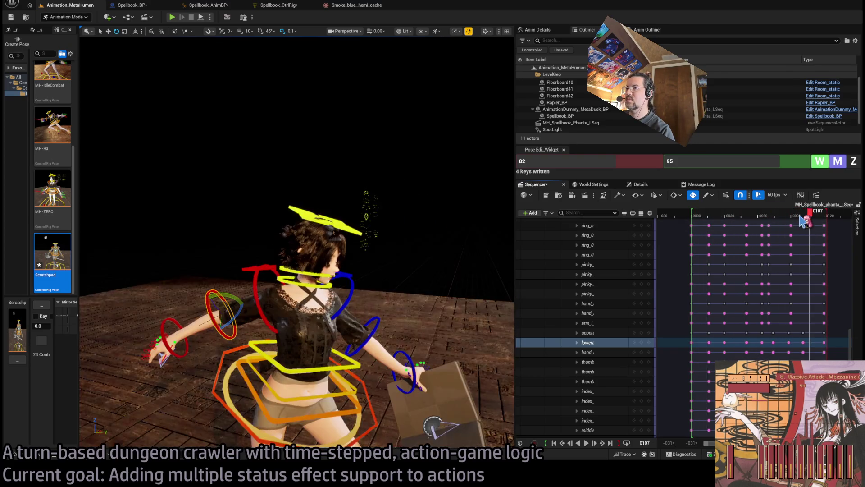
pyautogui.moveTo(810, 217); pyautogui.dragTo(830, 221)
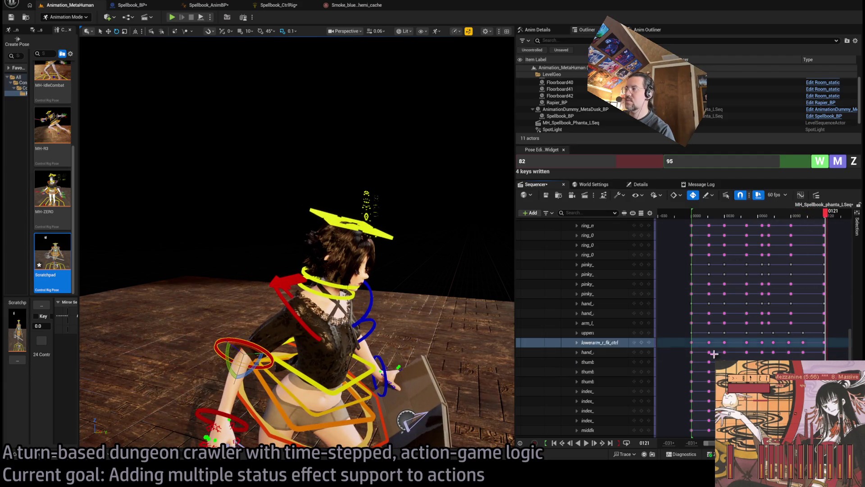
pyautogui.moveTo(262, 367); pyautogui.dragTo(282, 347)
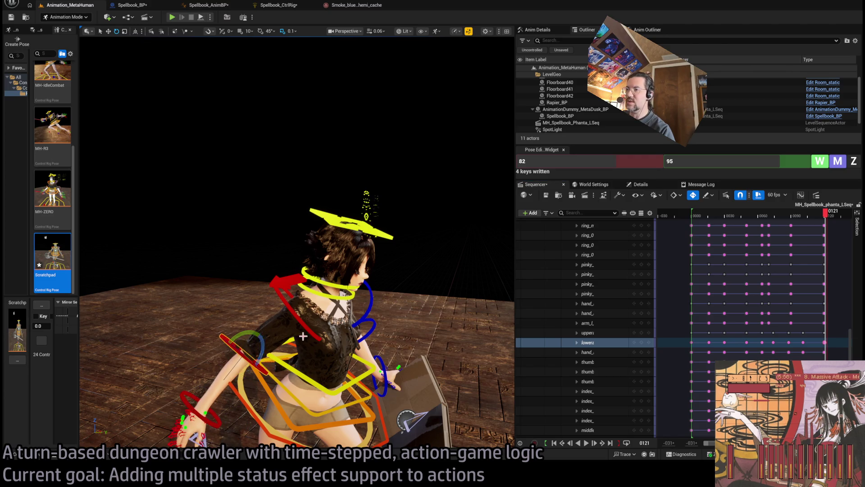
pyautogui.moveTo(824, 217)
pyautogui.mouseDown()
pyautogui.moveTo(759, 218)
pyautogui.moveTo(795, 233)
pyautogui.mouseUp()
pyautogui.click(827, 215)
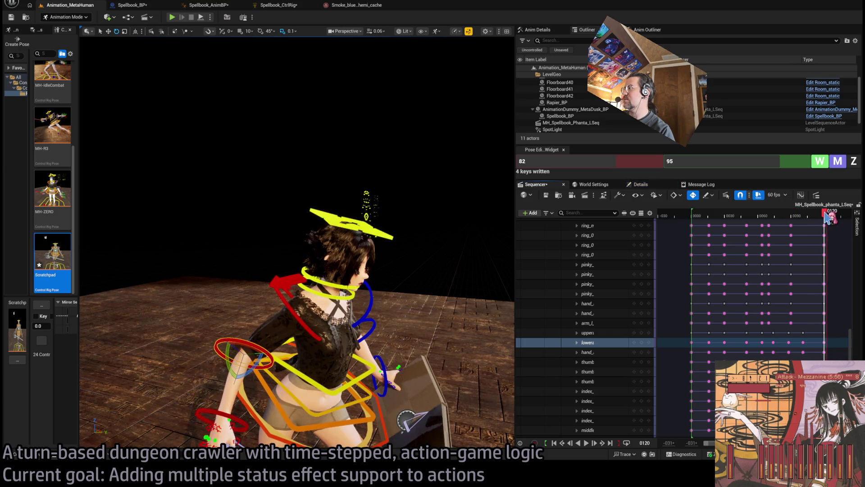
pyautogui.moveTo(250, 370); pyautogui.dragTo(262, 362)
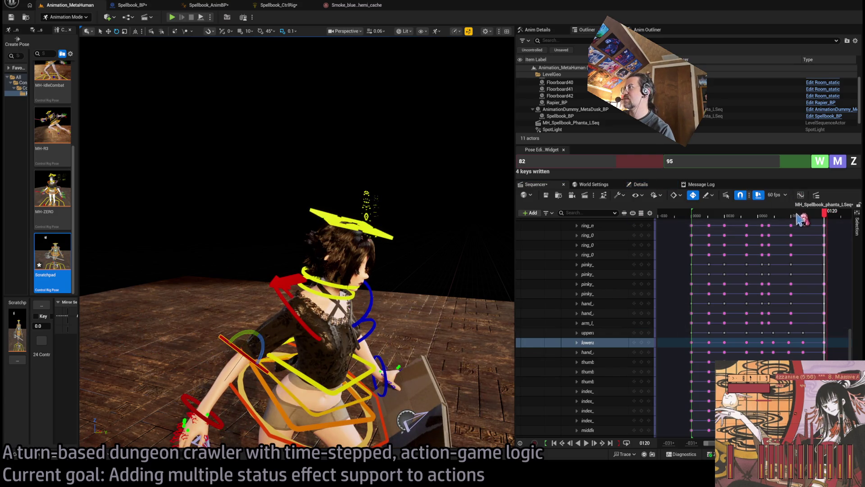
pyautogui.press('space')
# Play the whole animation from the start and replay from frame 82.
pyautogui.moveTo(761, 221)
pyautogui.mouseDown()
pyautogui.moveTo(692, 227)
pyautogui.moveTo(711, 219)
pyautogui.moveTo(695, 217)
pyautogui.mouseUp()
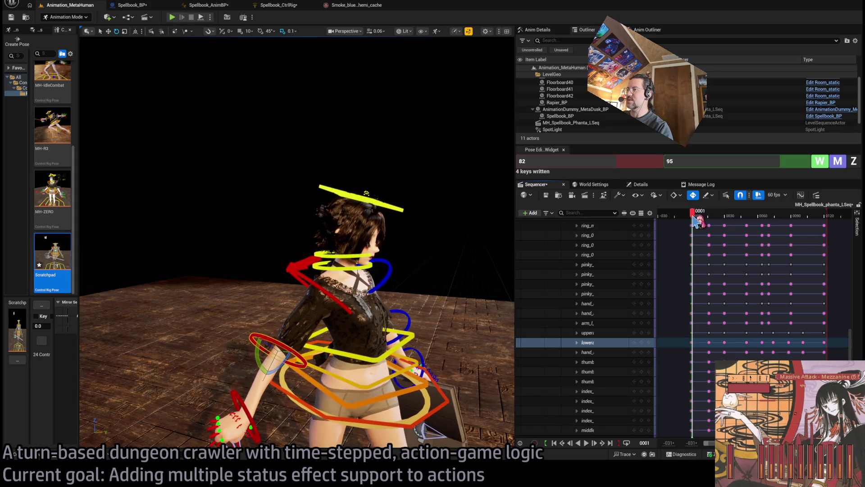
pyautogui.press('space')
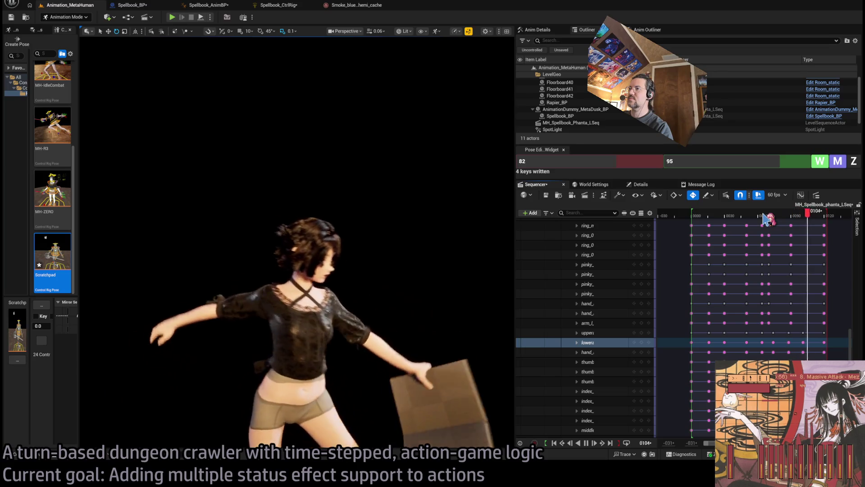
pyautogui.moveTo(752, 218); pyautogui.dragTo(783, 217)
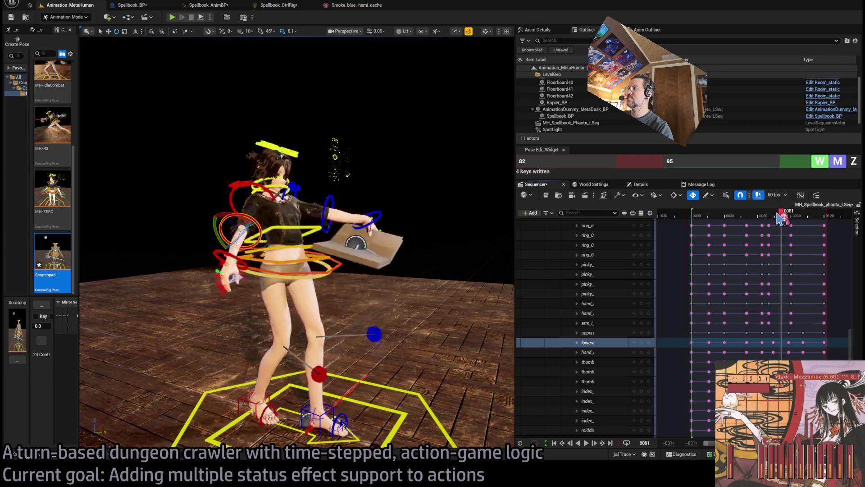
pyautogui.press('space')
pyautogui.moveTo(762, 222)
pyautogui.mouseDown()
pyautogui.moveTo(751, 219)
pyautogui.moveTo(779, 220)
pyautogui.mouseUp()
pyautogui.scroll(8, 352, 372)
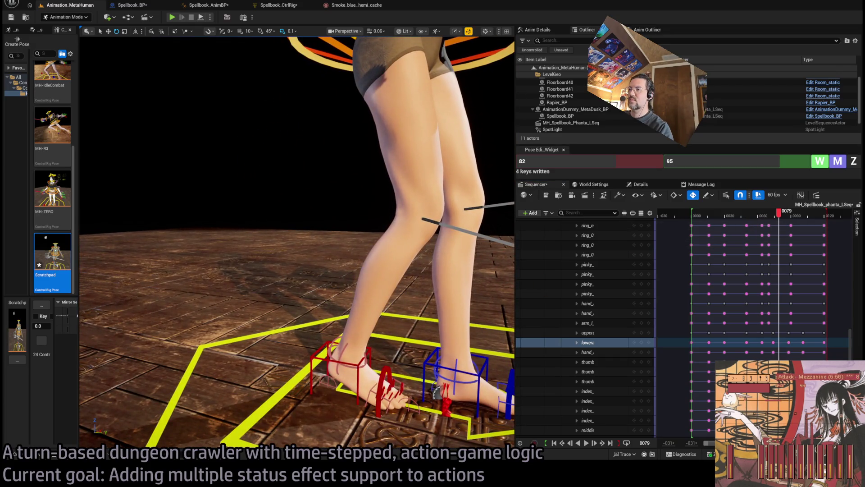
# Select the right foot control and move its key six frames later to 0076.
pyautogui.click(343, 356)
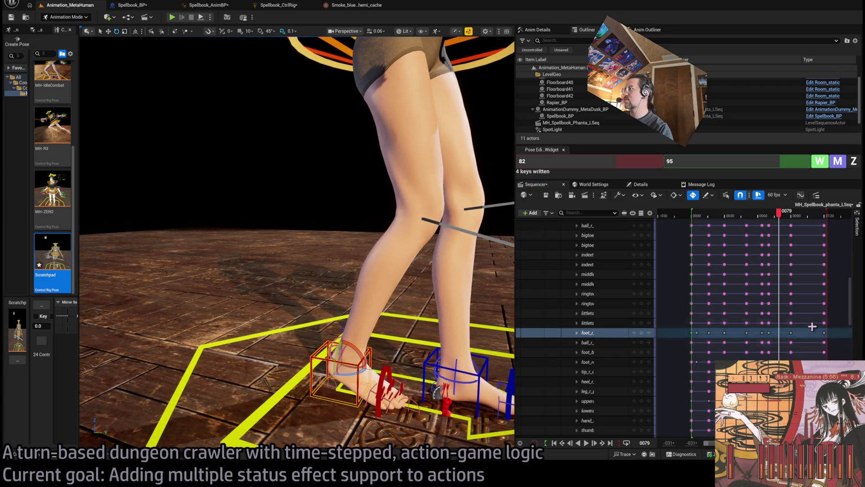
pyautogui.moveTo(786, 220)
pyautogui.mouseDown()
pyautogui.moveTo(797, 224)
pyautogui.moveTo(768, 233)
pyautogui.mouseUp()
pyautogui.click(769, 332)
pyautogui.moveTo(768, 333); pyautogui.dragTo(776, 333)
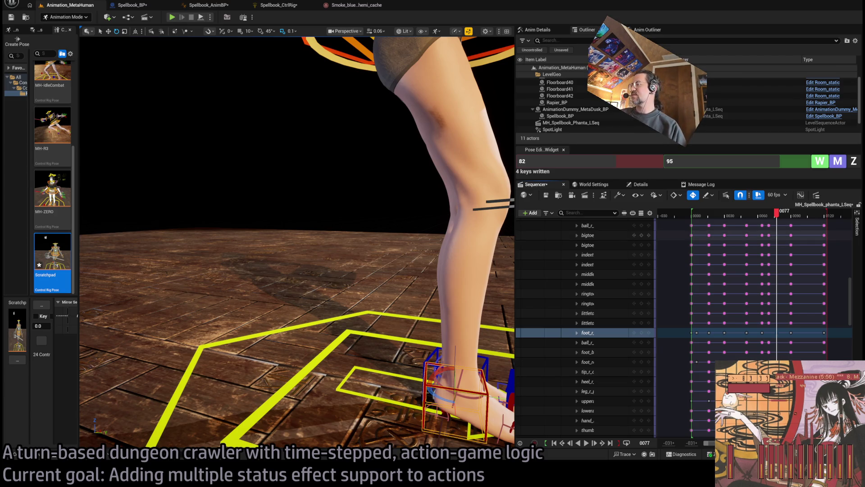
# Scrub frames 0053–0083 to review the right leg's new timing.
pyautogui.click(751, 220)
pyautogui.moveTo(753, 225)
pyautogui.mouseDown()
pyautogui.moveTo(787, 230)
pyautogui.moveTo(752, 237)
pyautogui.moveTo(770, 236)
pyautogui.mouseUp()
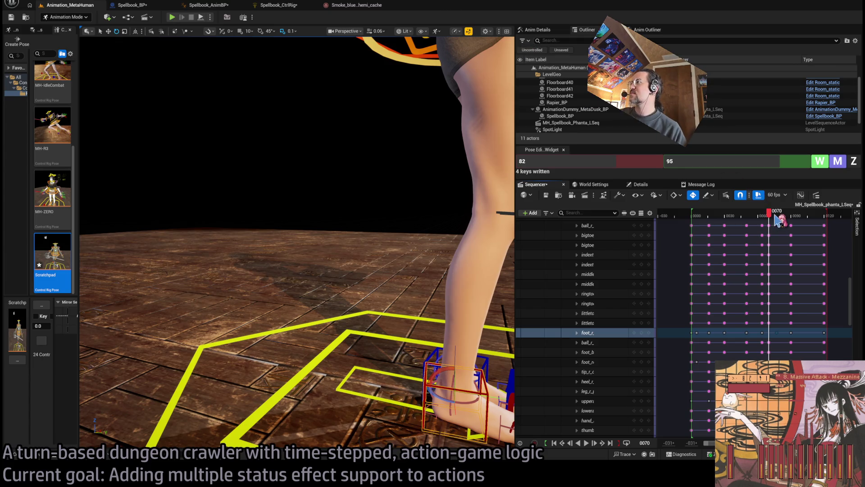
pyautogui.moveTo(772, 215)
pyautogui.mouseDown()
pyautogui.moveTo(755, 215)
pyautogui.moveTo(790, 226)
pyautogui.moveTo(779, 223)
pyautogui.mouseUp()
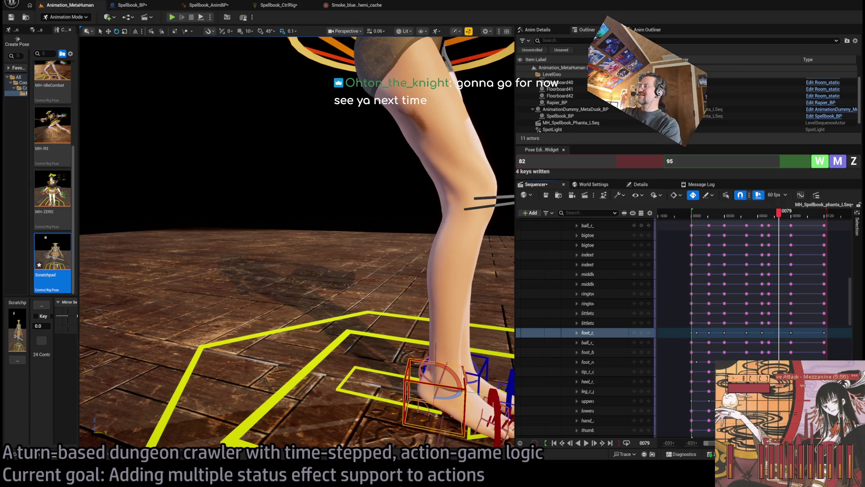
pyautogui.click(759, 212)
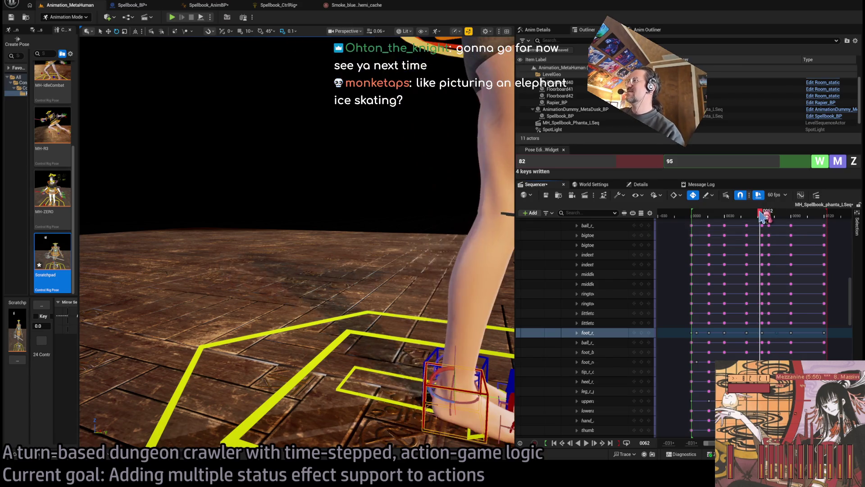
pyautogui.hotkey('alt', 'Tab')
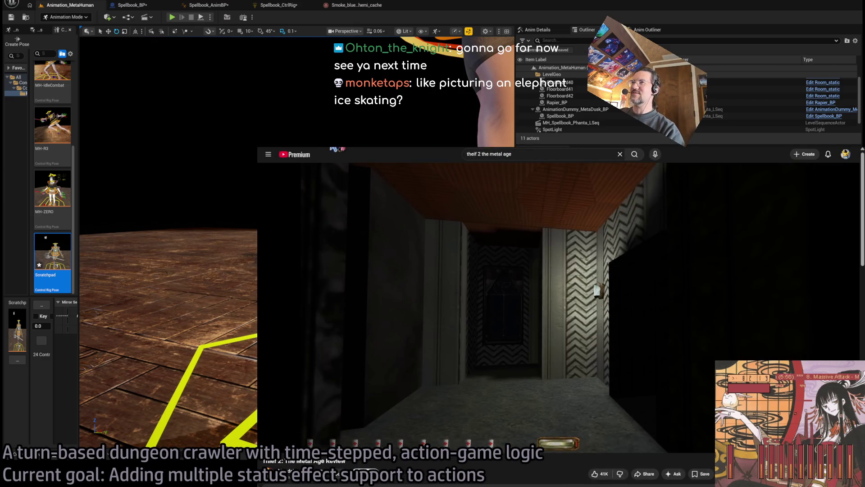
pyautogui.hotkey('ctrl', 'Tab')
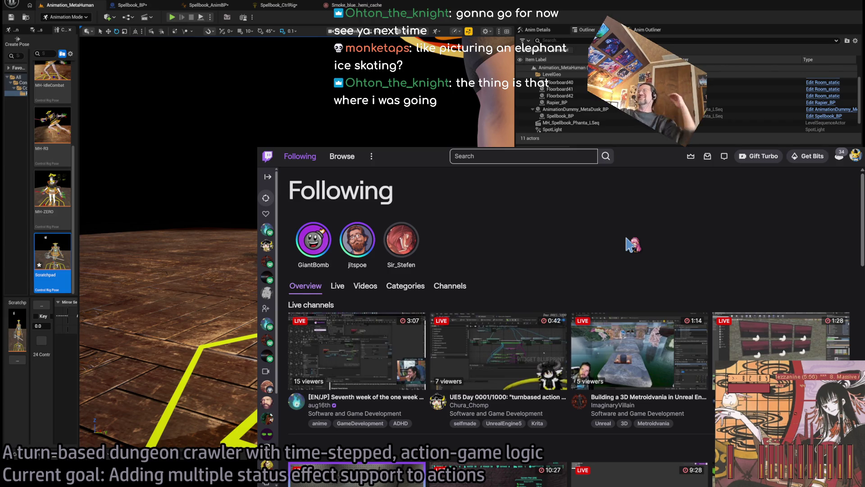
pyautogui.hotkey('alt', 'Tab')
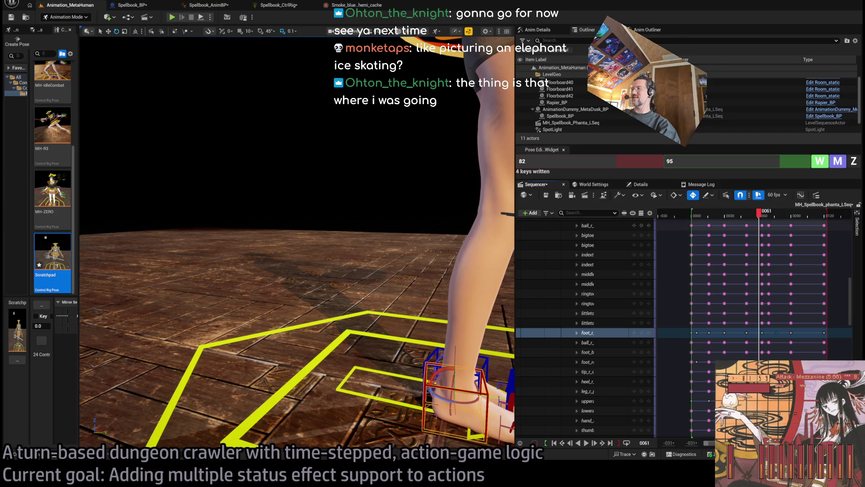
# Play and scrub frames 0061–0108 to watch the legs, settling on frame 0080.
pyautogui.moveTo(762, 226)
pyautogui.mouseDown()
pyautogui.moveTo(798, 229)
pyautogui.moveTo(781, 230)
pyautogui.mouseUp()
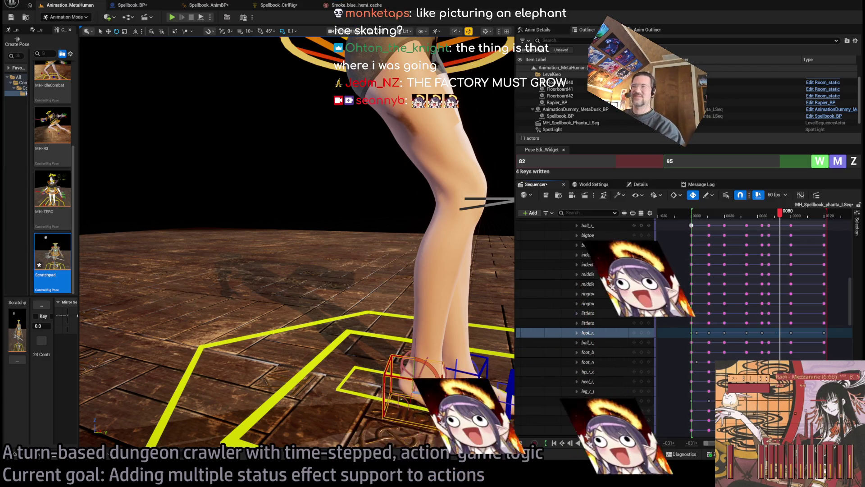
pyautogui.press('space')
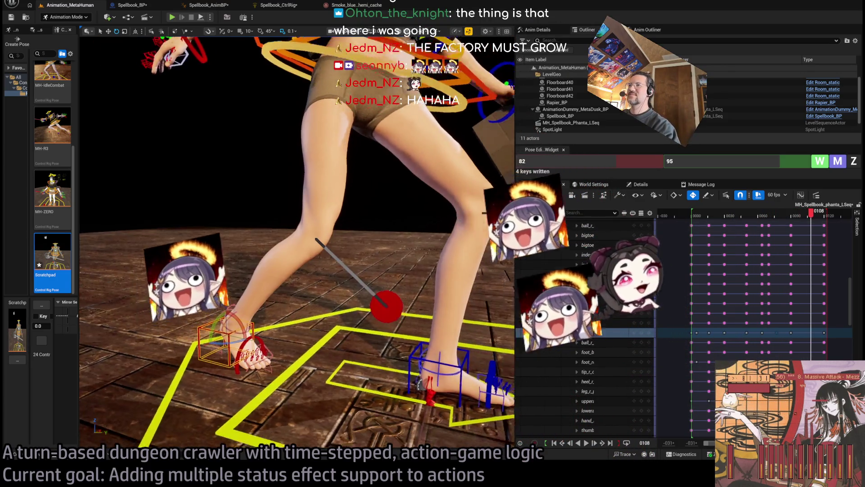
pyautogui.press('space')
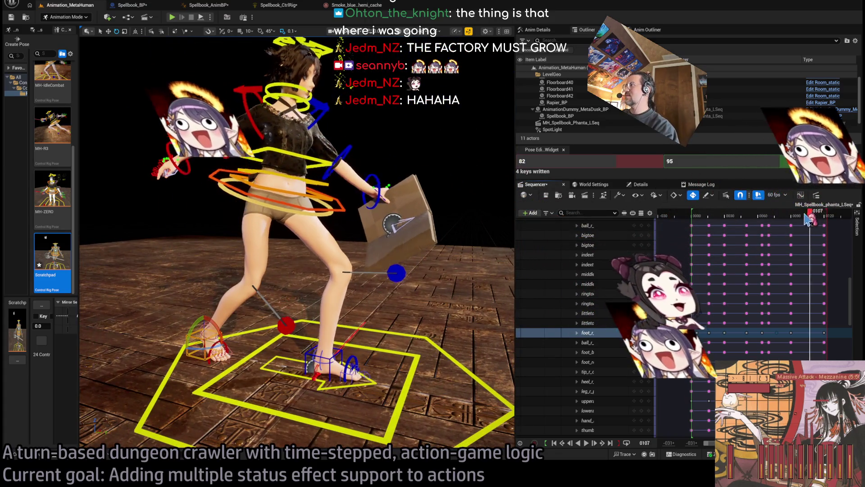
pyautogui.click(765, 212)
pyautogui.press('Right')
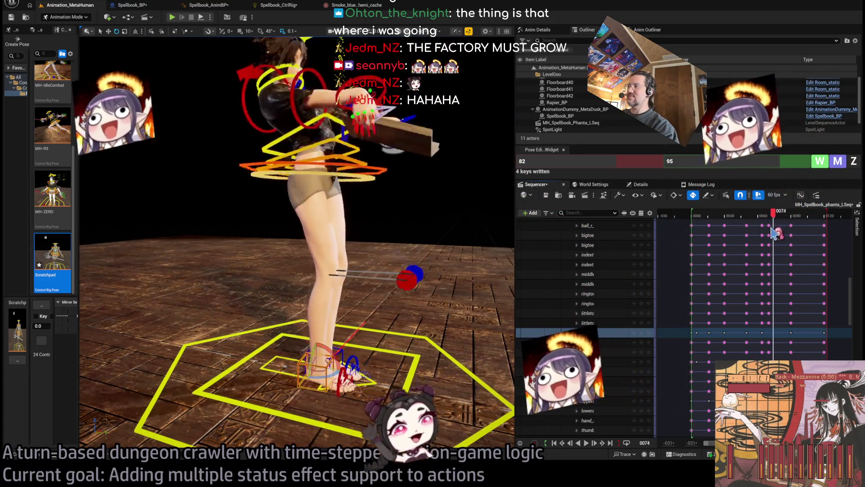
pyautogui.moveTo(771, 237)
pyautogui.mouseDown()
pyautogui.moveTo(797, 236)
pyautogui.moveTo(773, 247)
pyautogui.moveTo(790, 266)
pyautogui.mouseUp()
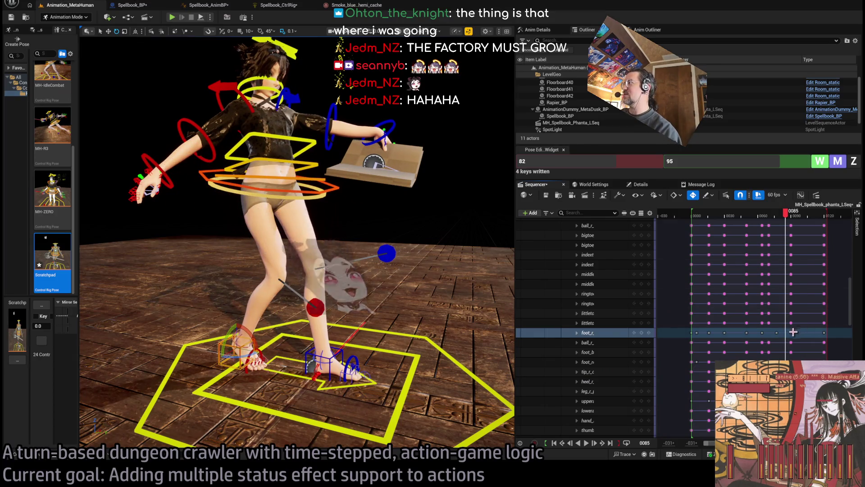
pyautogui.moveTo(785, 213)
pyautogui.mouseDown()
pyautogui.moveTo(762, 220)
pyautogui.moveTo(791, 220)
pyautogui.mouseUp()
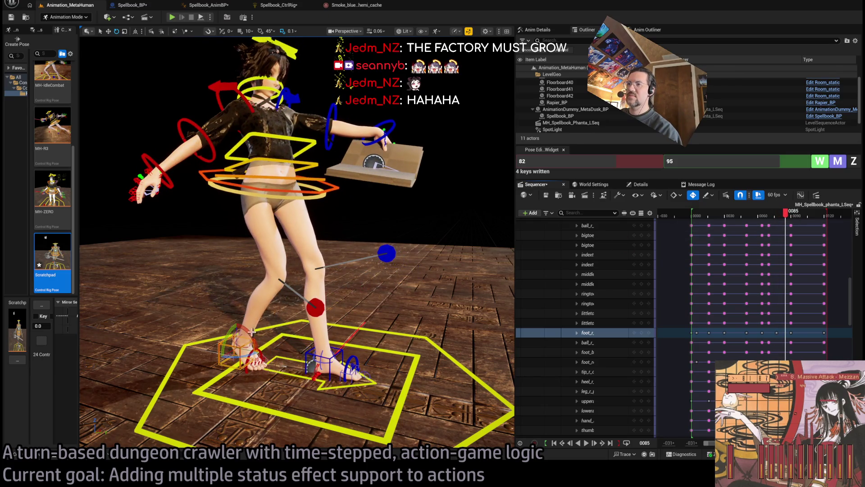
# Rotate the right foot to a new angle, then play back from frame 74.
pyautogui.moveTo(250, 332); pyautogui.dragTo(252, 340)
pyautogui.press('w')
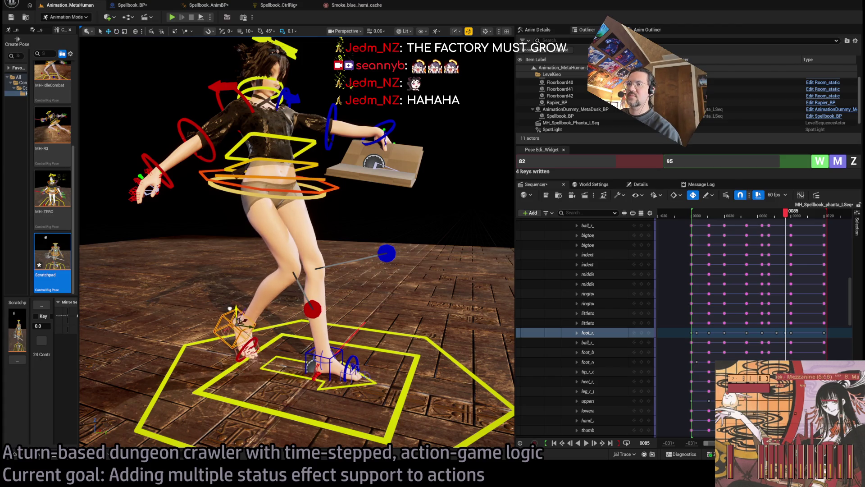
pyautogui.click(771, 218)
pyautogui.press('space')
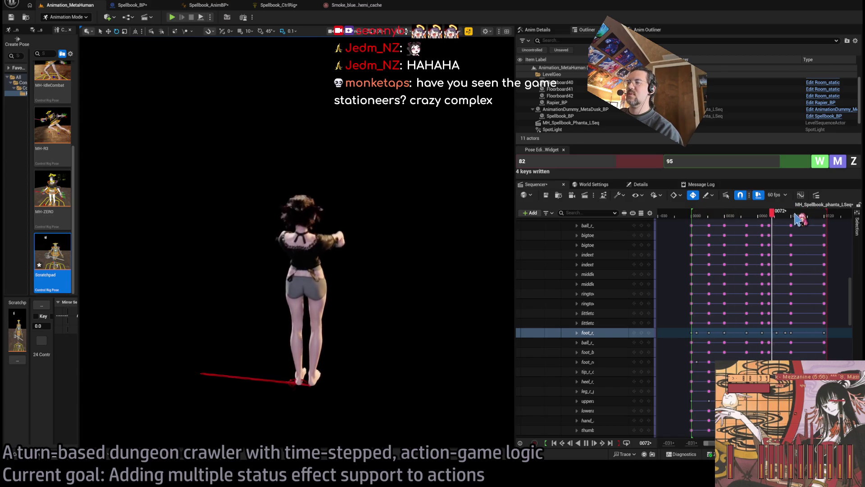
# Move the clavicle keys from frame 30 to about 39 and shift the next ones later.
pyautogui.moveTo(798, 218)
pyautogui.mouseDown()
pyautogui.moveTo(719, 220)
pyautogui.moveTo(759, 224)
pyautogui.moveTo(734, 226)
pyautogui.moveTo(742, 219)
pyautogui.mouseUp()
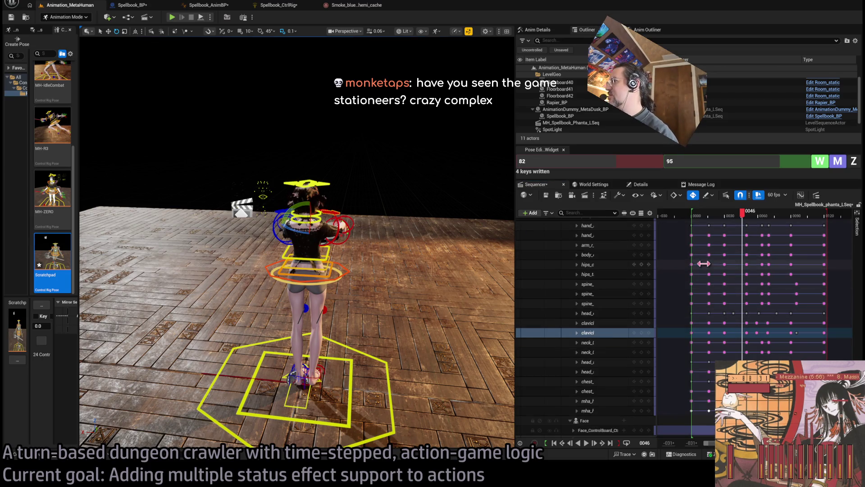
pyautogui.click(609, 323)
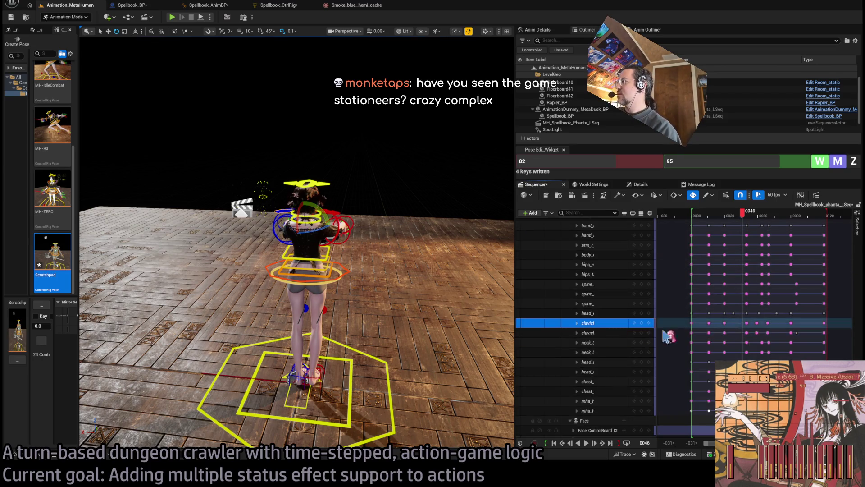
pyautogui.moveTo(742, 212)
pyautogui.mouseDown()
pyautogui.moveTo(730, 215)
pyautogui.moveTo(751, 216)
pyautogui.moveTo(741, 220)
pyautogui.mouseUp()
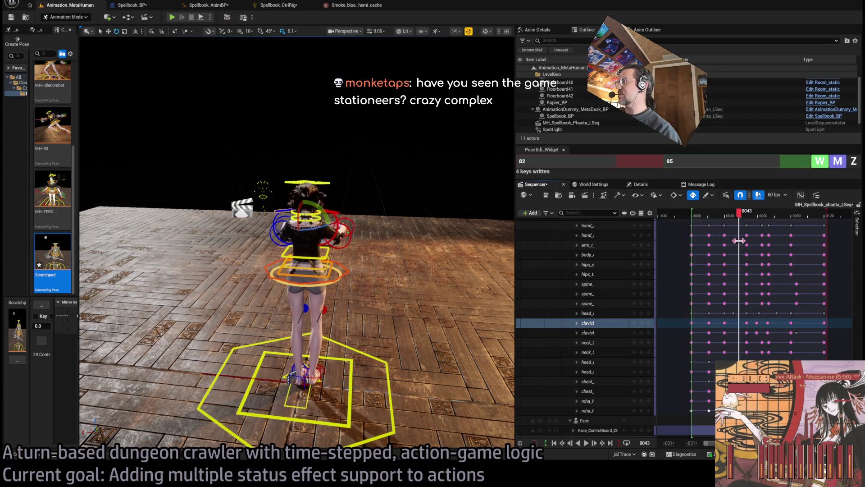
pyautogui.moveTo(721, 321)
pyautogui.mouseDown()
pyautogui.moveTo(728, 335)
pyautogui.moveTo(750, 323)
pyautogui.mouseUp()
pyautogui.keyDown('shift'); pyautogui.click(747, 328); pyautogui.keyUp('shift')
pyautogui.moveTo(742, 216)
pyautogui.mouseDown()
pyautogui.moveTo(724, 216)
pyautogui.moveTo(770, 216)
pyautogui.moveTo(718, 219)
pyautogui.moveTo(764, 218)
pyautogui.moveTo(753, 219)
pyautogui.mouseUp()
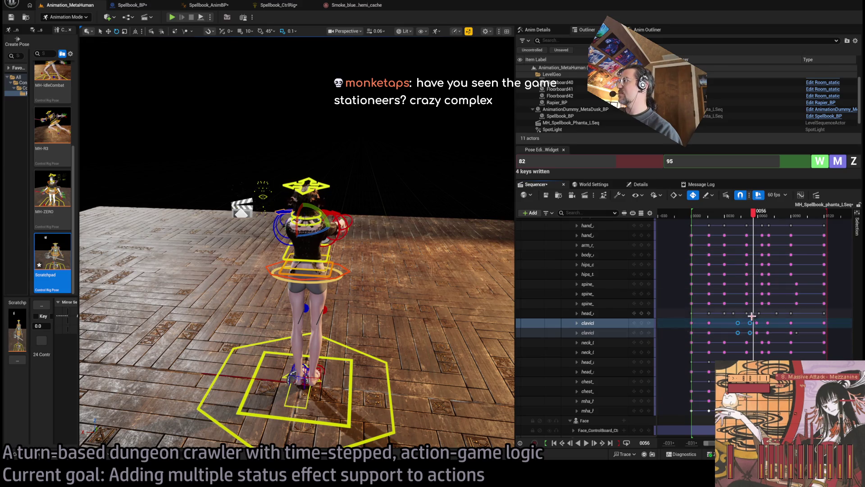
# Shift the clavicle key from frame 42 to 46 and play back the shoulder motion.
pyautogui.click(750, 322)
pyautogui.moveTo(757, 218); pyautogui.dragTo(724, 218)
pyautogui.press('space')
pyautogui.press('space')
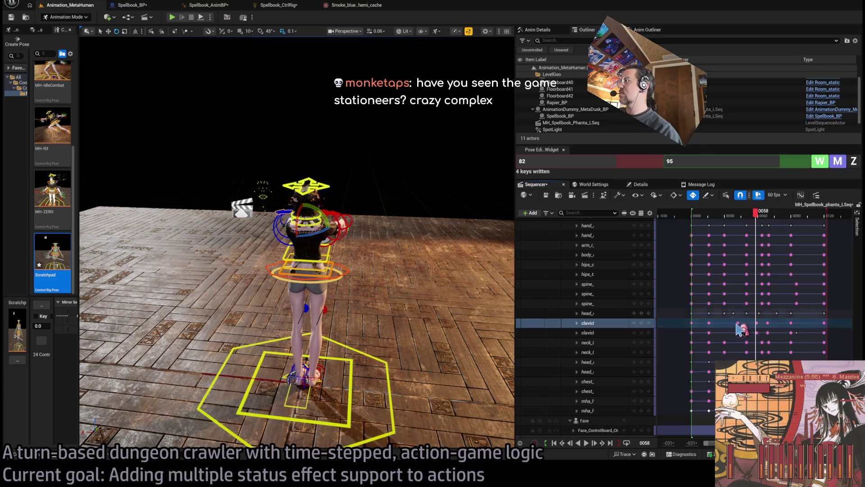
pyautogui.moveTo(737, 323); pyautogui.dragTo(748, 321)
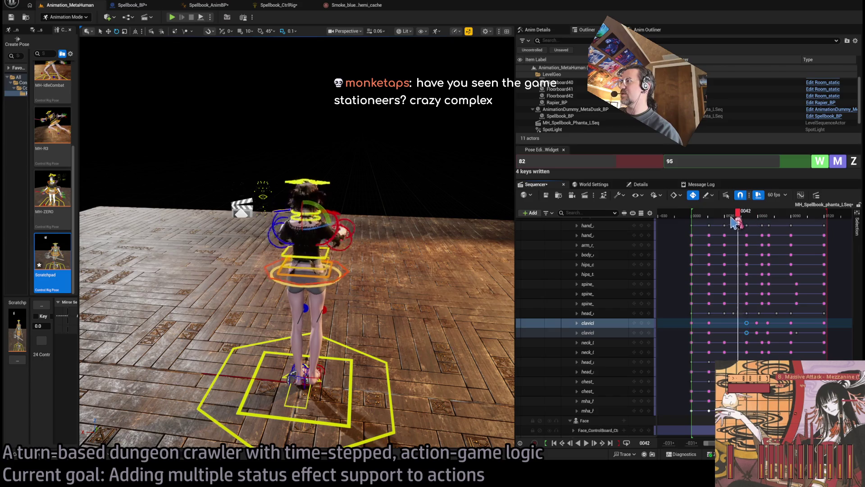
pyautogui.click(716, 218)
pyautogui.press('space')
pyautogui.press('space')
pyautogui.moveTo(767, 215)
pyautogui.mouseDown()
pyautogui.moveTo(748, 225)
pyautogui.moveTo(763, 230)
pyautogui.moveTo(748, 231)
pyautogui.mouseUp()
# Move the selected clavicle keys from frame 47 to 39 and play to check.
pyautogui.press('Right')
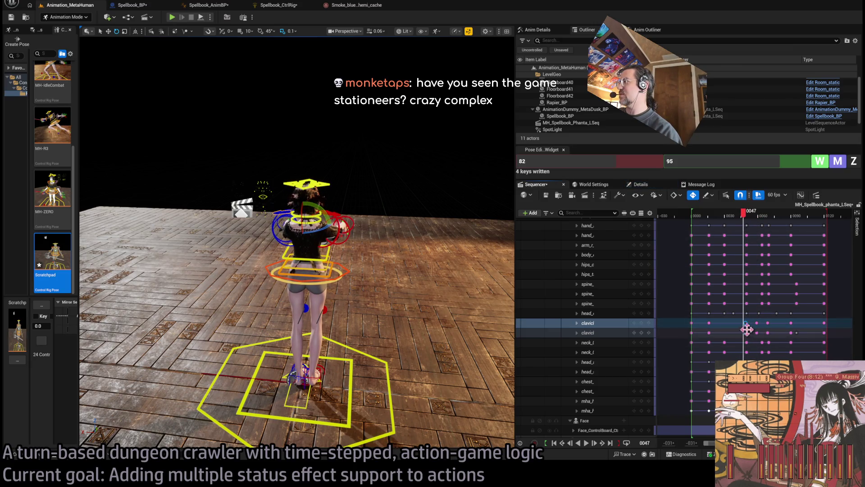
pyautogui.moveTo(745, 322); pyautogui.dragTo(733, 321)
pyautogui.click(715, 215)
pyautogui.press('space')
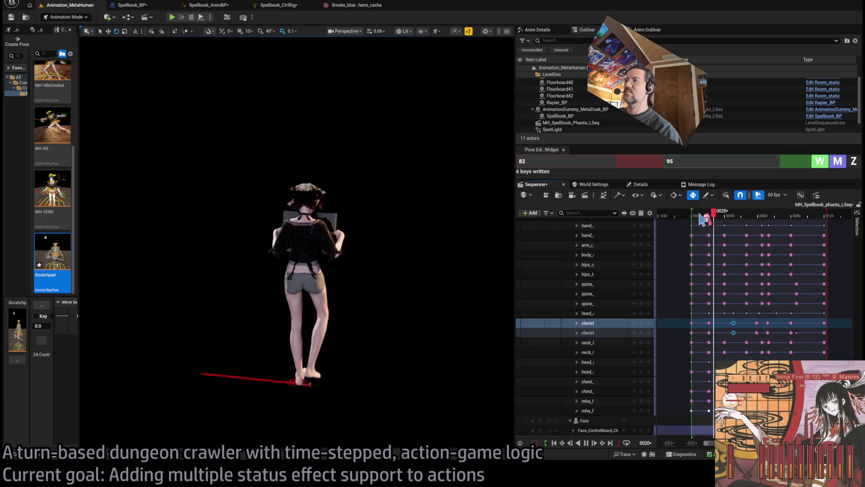
pyautogui.press('space')
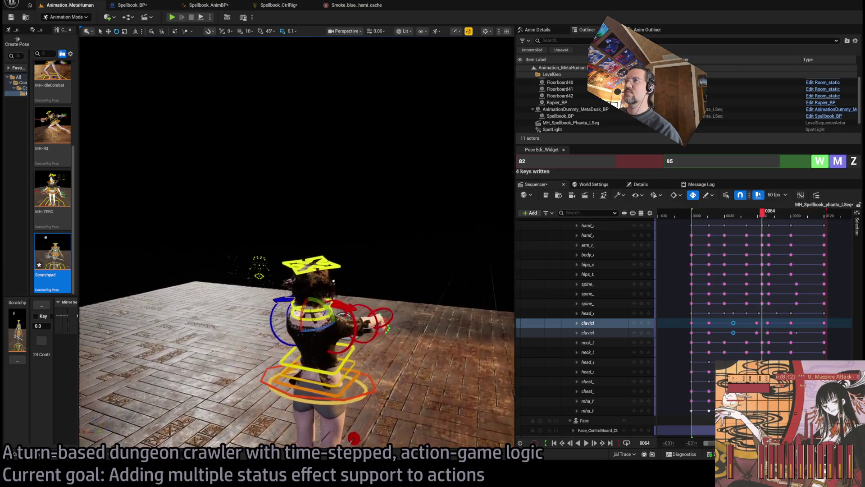
pyautogui.moveTo(373, 299)
pyautogui.mouseDown()
pyautogui.moveTo(347, 296)
pyautogui.moveTo(373, 299)
pyautogui.mouseUp()
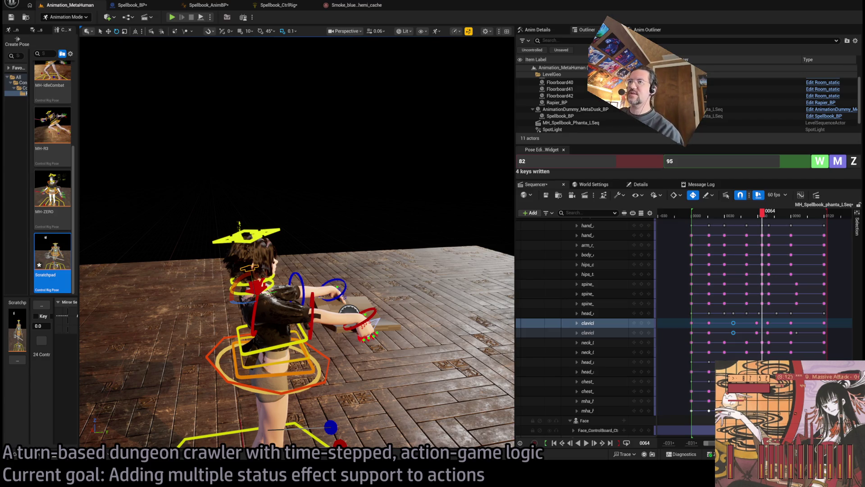
# Search YouTube for 'stationeers' in a new browser tab.
pyautogui.hotkey('alt', 'Tab')
pyautogui.hotkey('ctrl', 't')
pyautogui.press('Return')
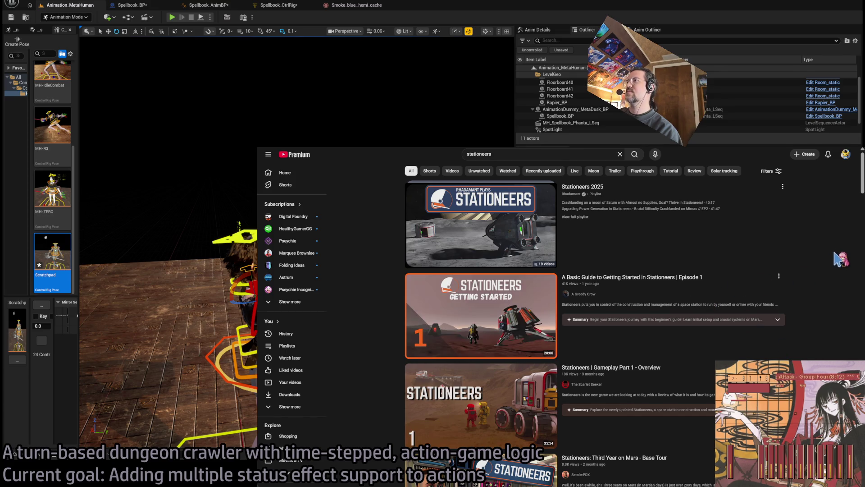
# Open the Third Year on Mars base tour, start at 0:45, then skip to 6:53.
pyautogui.scroll(-3, 807, 287)
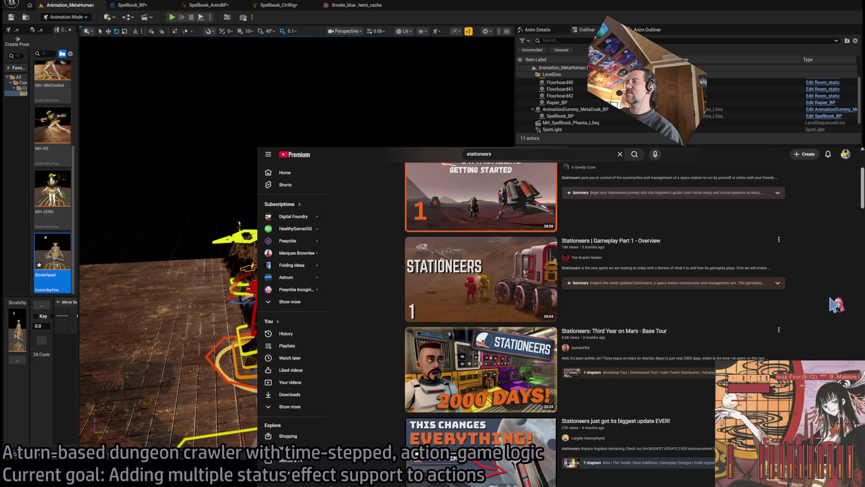
pyautogui.click(686, 345)
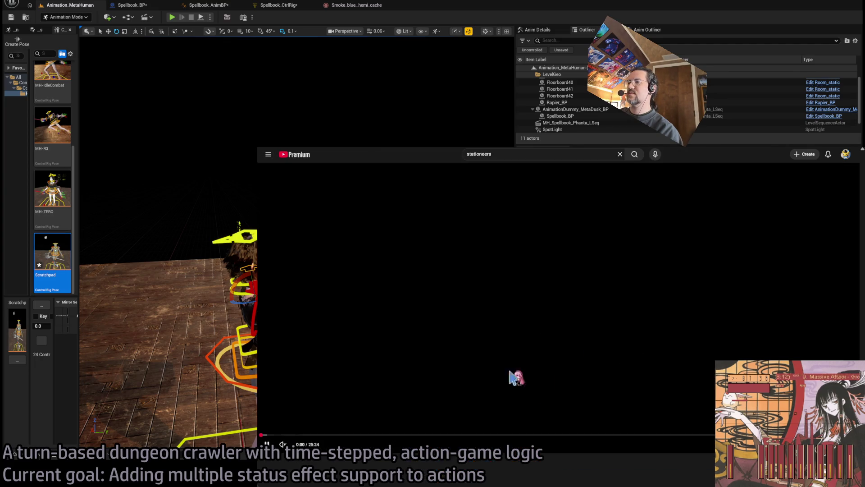
pyautogui.click(280, 435)
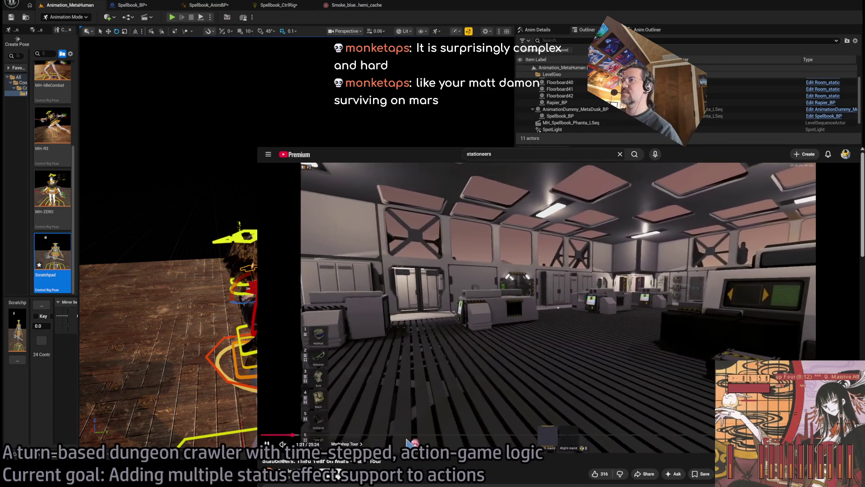
pyautogui.moveTo(303, 441); pyautogui.dragTo(304, 435)
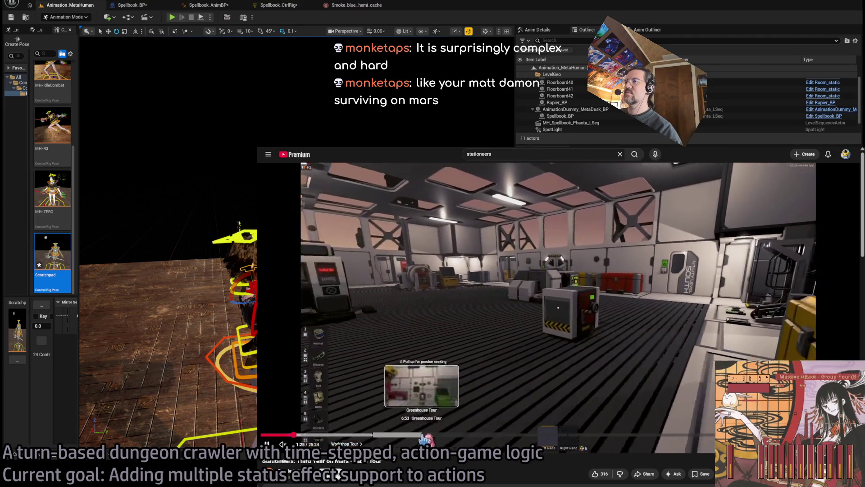
pyautogui.click(424, 436)
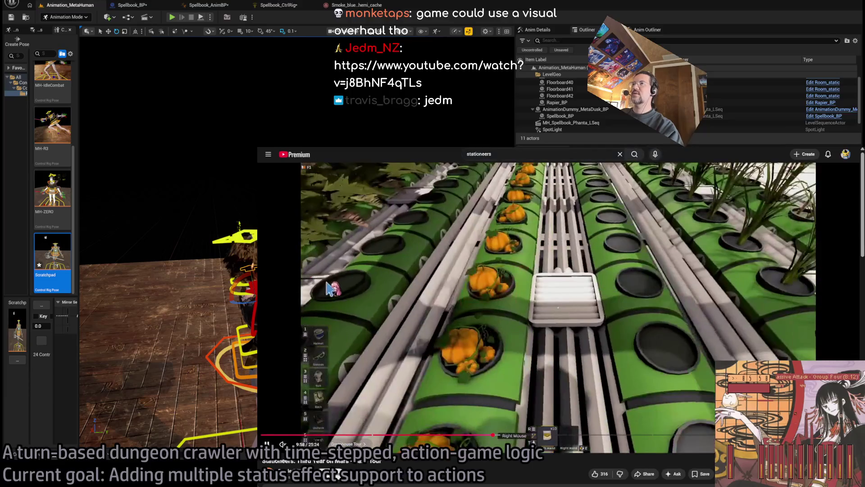
# Pause the Stationeers greenhouse tour video.
pyautogui.press('space')
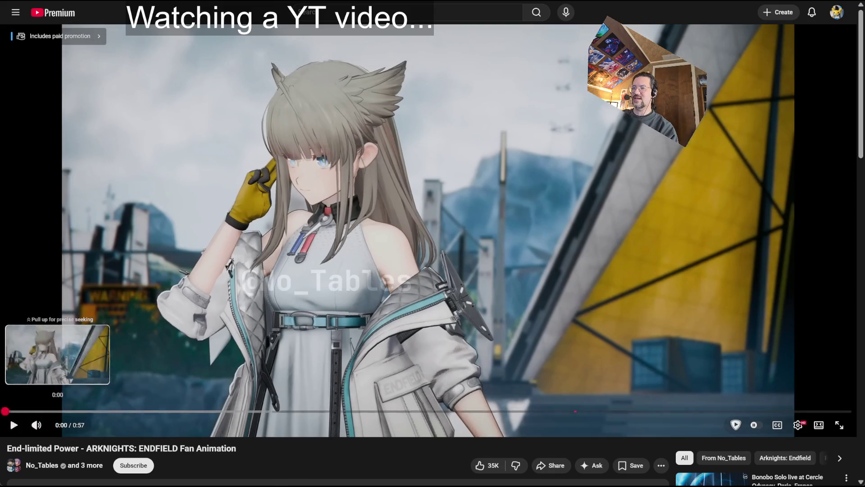
# Play the fan animation with English captions, rewind to 0:35, pause at 0:38, and resume.
pyautogui.press('space')
pyautogui.press('c')
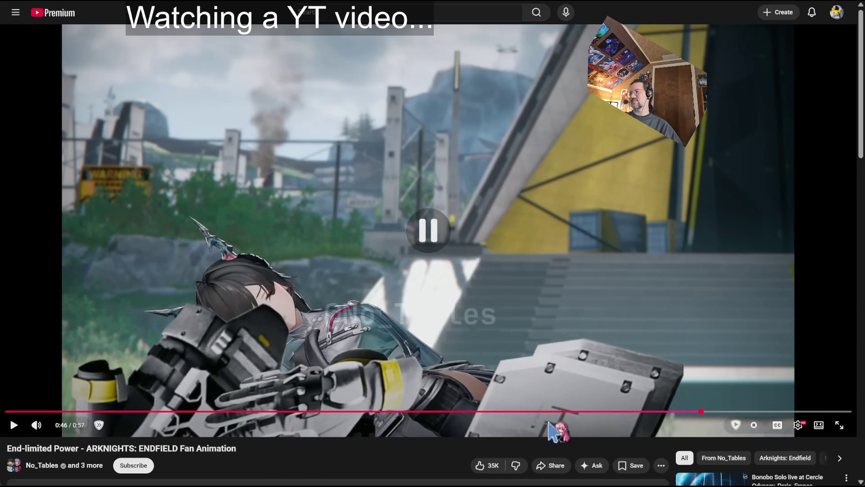
pyautogui.moveTo(524, 412); pyautogui.dragTo(524, 411)
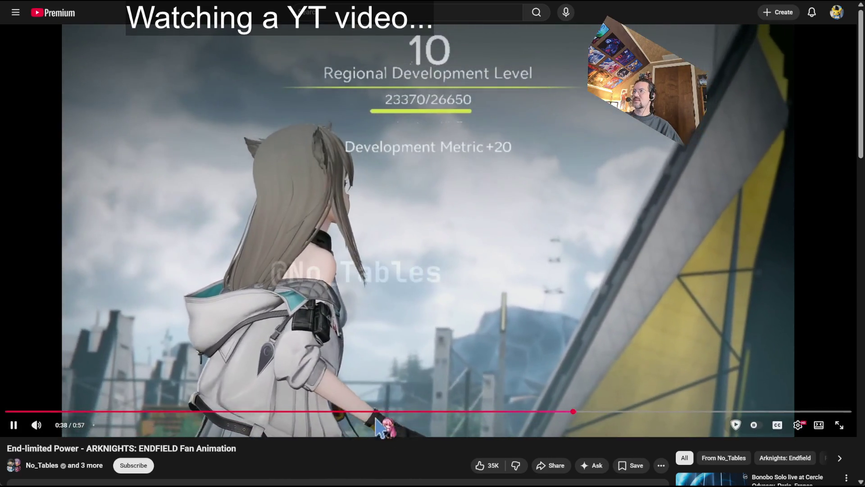
pyautogui.click(456, 68)
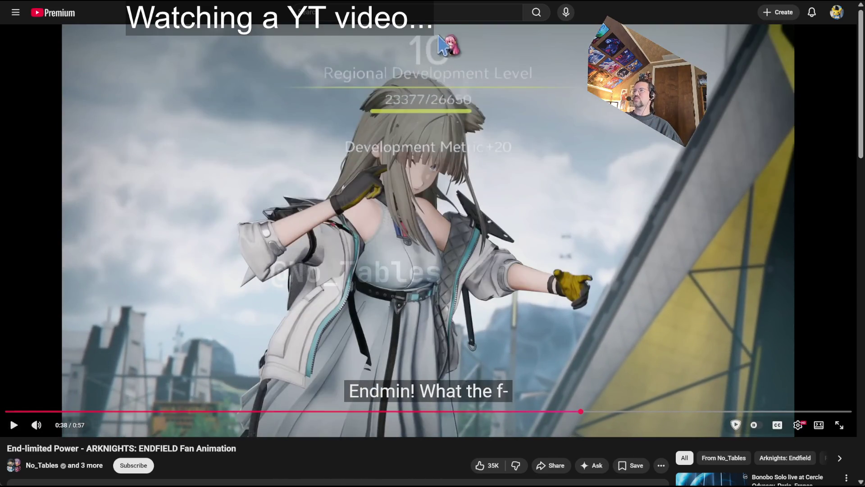
pyautogui.click(218, 316)
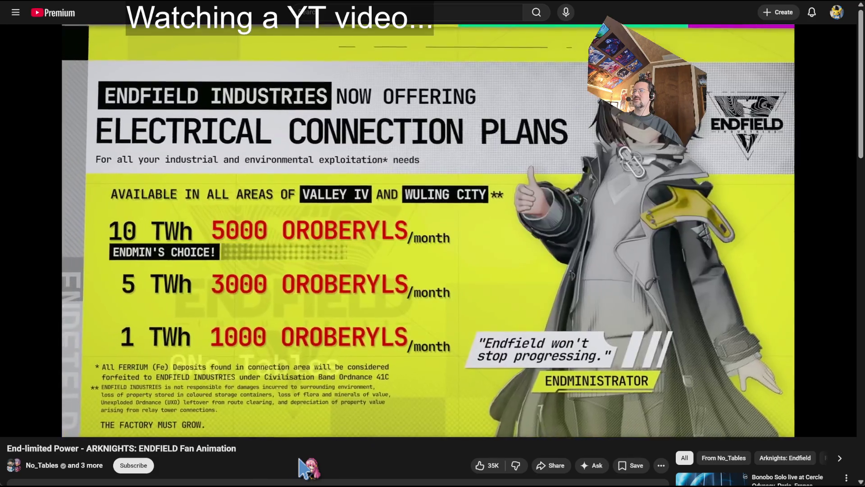
# Pause the YouTube video on the Endfield pricing slide, let it finish, then exit fullscreen.
pyautogui.press('space')
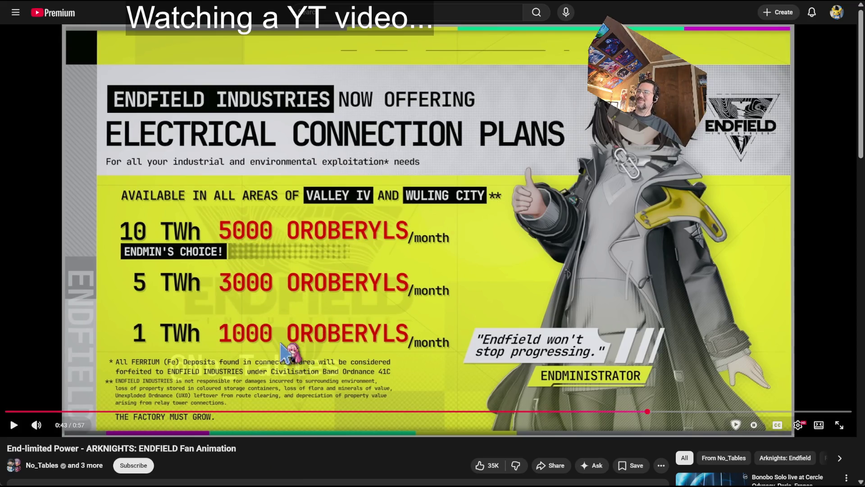
pyautogui.click(277, 316)
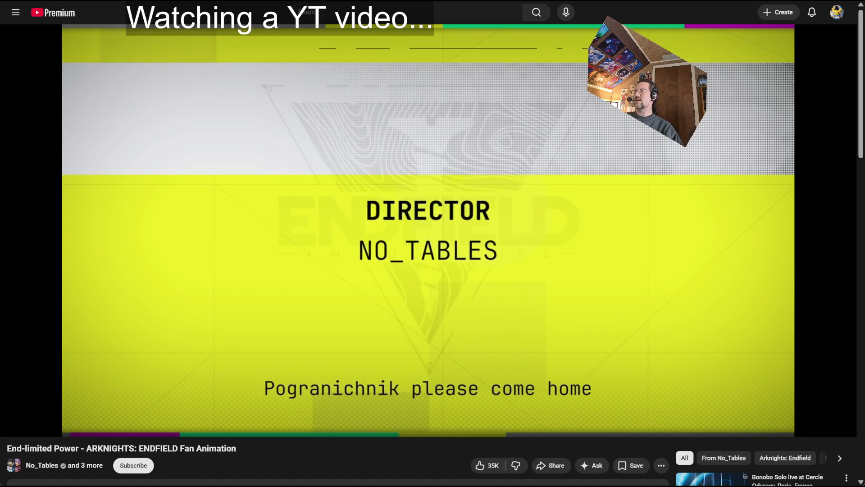
pyautogui.hotkey('ctrl', 'Tab')
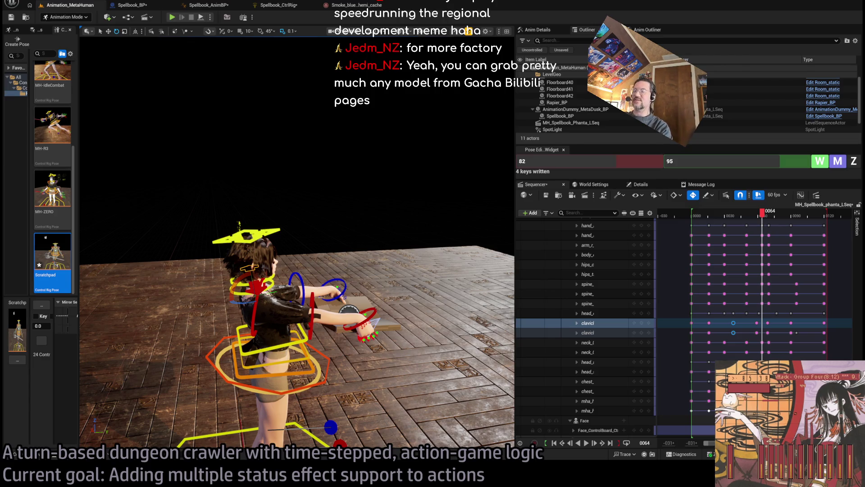
# Search for bilibili in a new browser tab and read down the Bilibili article.
pyautogui.hotkey('alt', 'Tab')
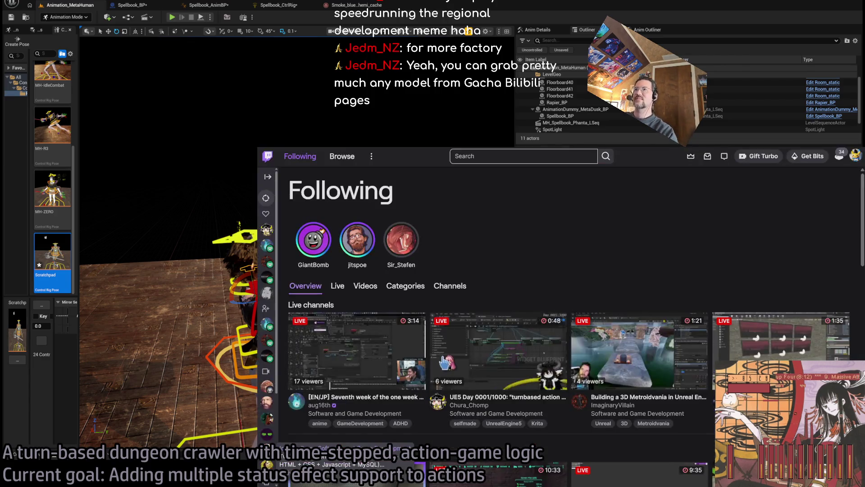
pyautogui.hotkey('ctrl', 't')
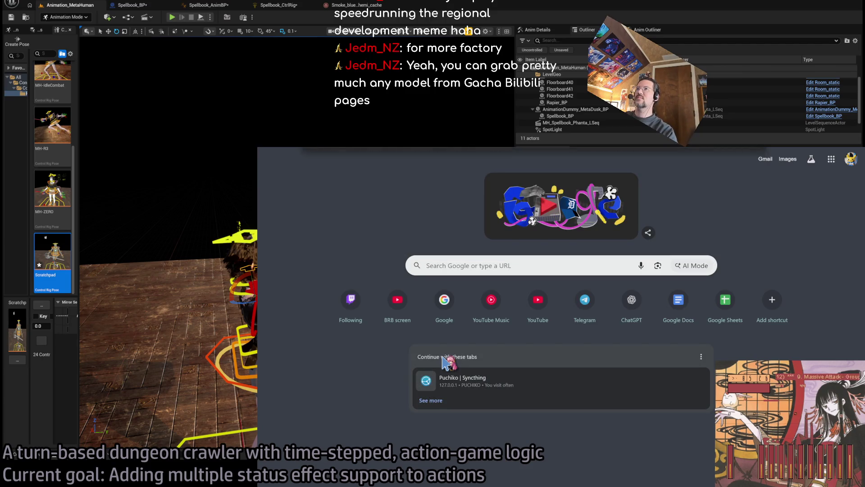
pyautogui.write('bilibili')
pyautogui.press('Return')
pyautogui.hotkey('ctrl', '+')
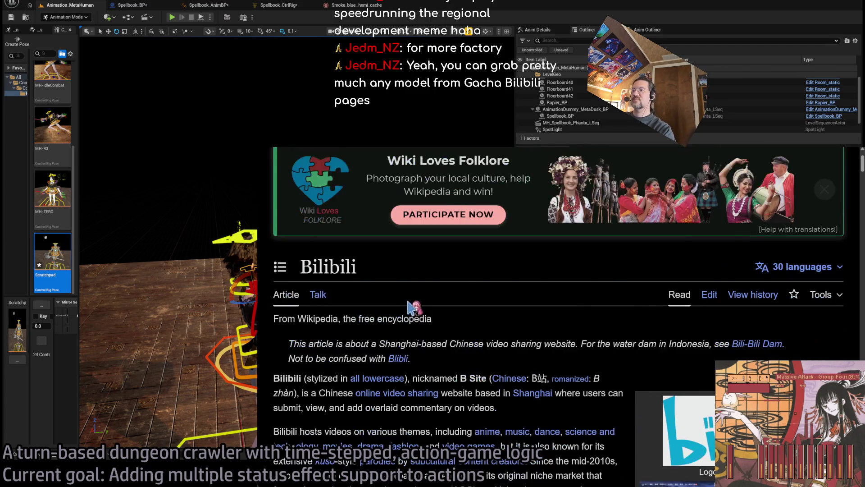
pyautogui.scroll(-1, 410, 308)
pyautogui.click(536, 312)
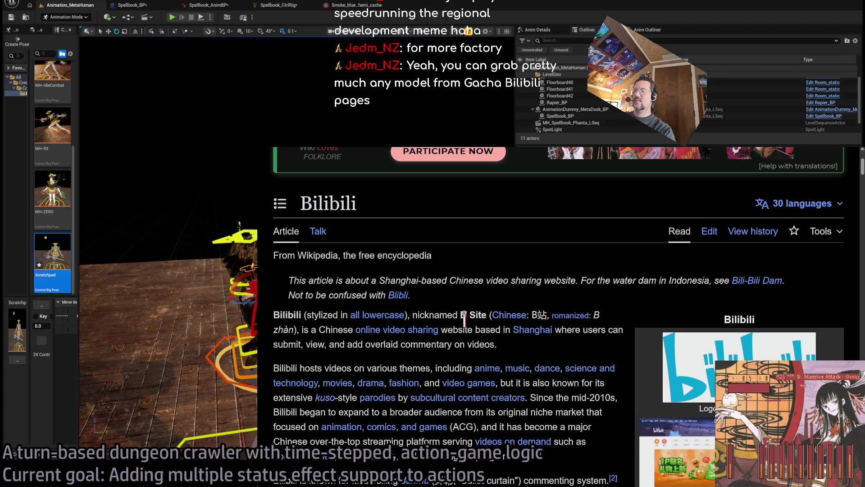
pyautogui.scroll(-2, 282, 329)
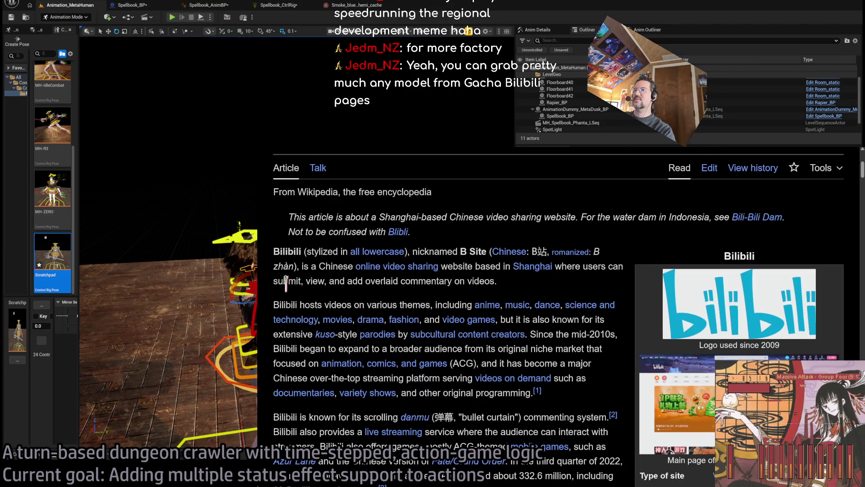
pyautogui.scroll(-3, 290, 287)
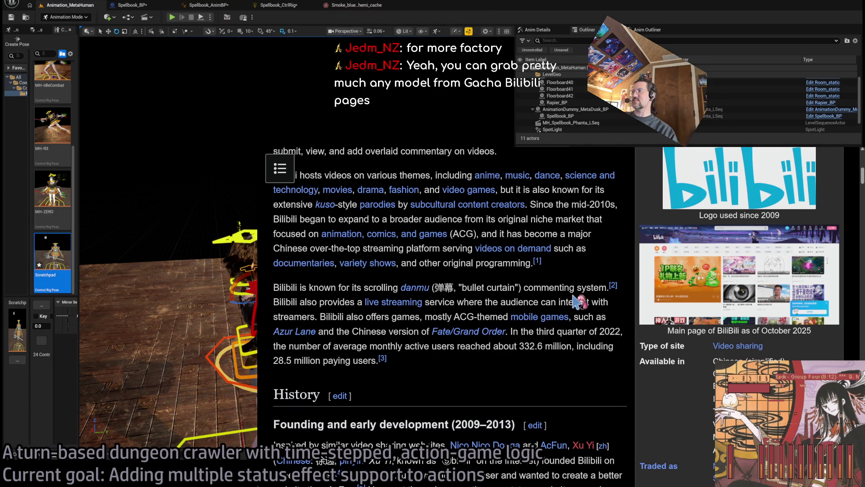
# Read the Danmaku article from the 'danmu' link, then go back to the Bilibili article.
pyautogui.click(419, 288)
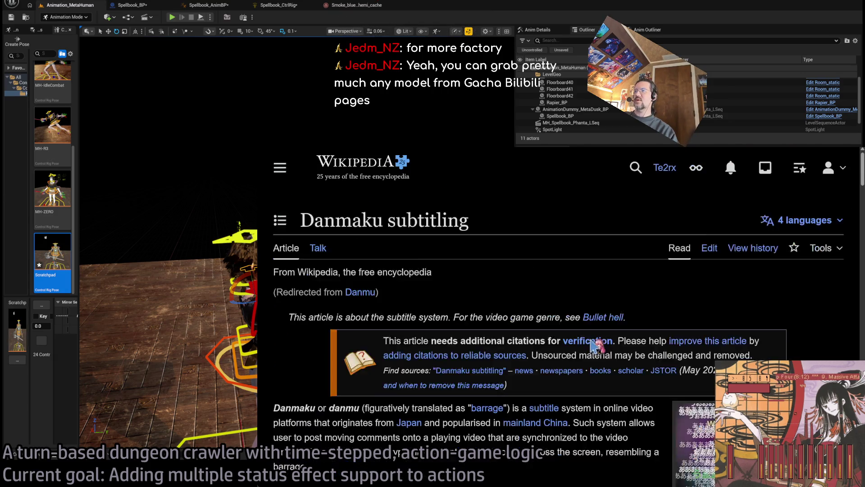
pyautogui.scroll(-5, 484, 348)
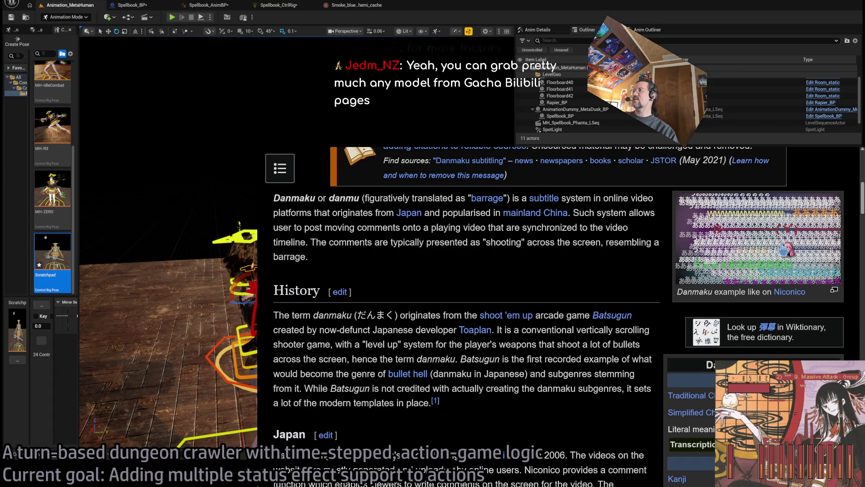
pyautogui.scroll(-15, 611, 262)
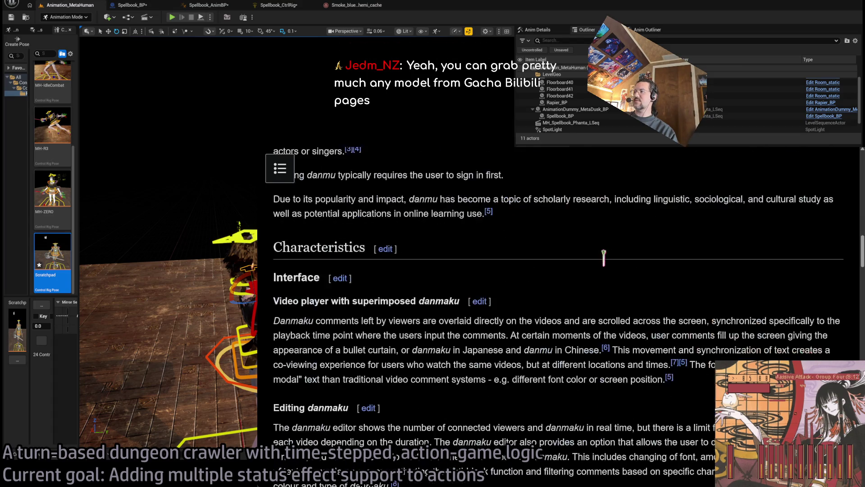
pyautogui.hotkey('alt', 'Left')
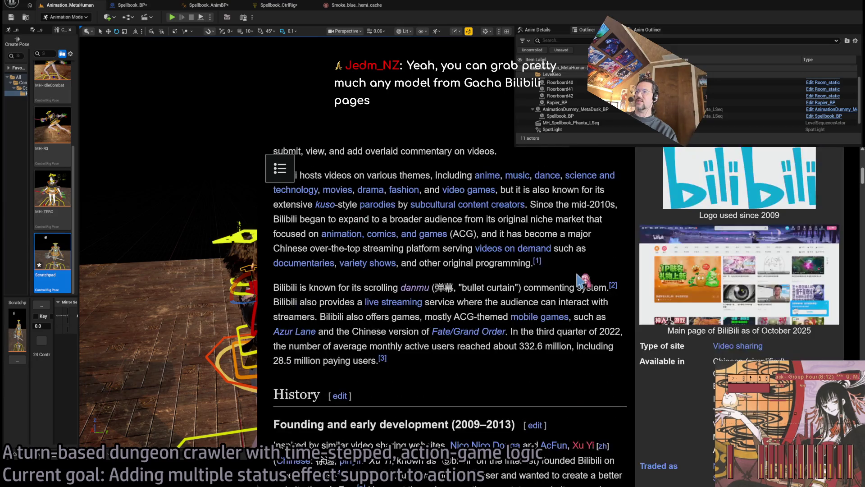
# Select the word 'Bilibili' in the article and focus the address bar for a new search.
pyautogui.scroll(-3, 555, 267)
pyautogui.scroll(3, 525, 311)
pyautogui.scroll(2, 525, 311)
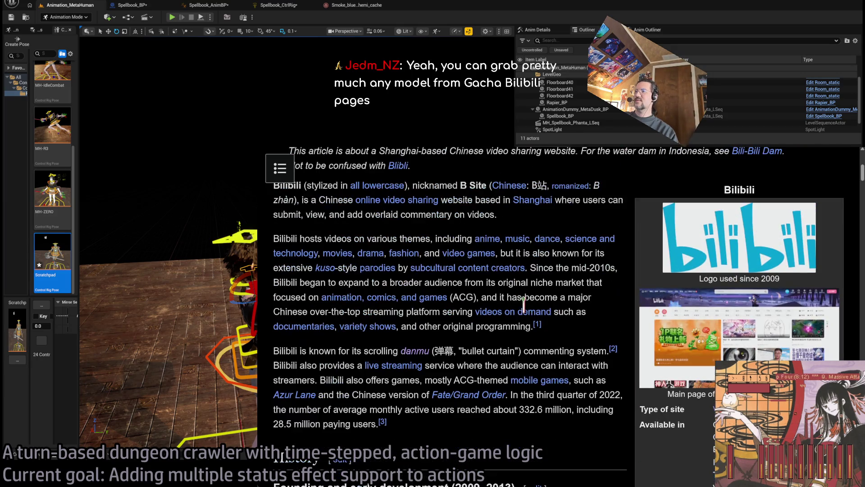
pyautogui.doubleClick(285, 351)
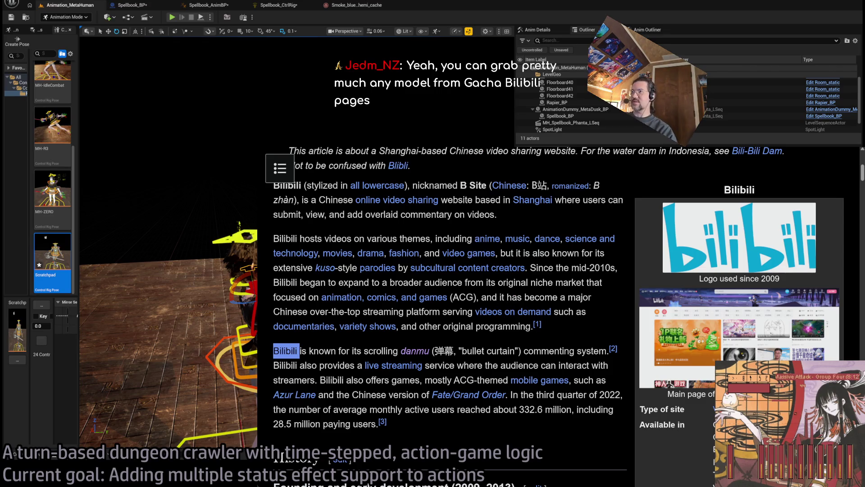
pyautogui.hotkey('ctrl', 'l')
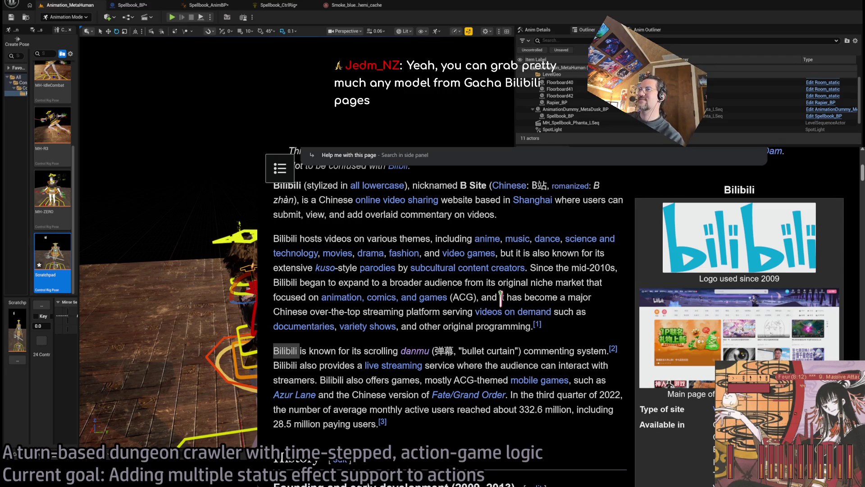
# Search Google for bilibili and select its Chinese name 哔哩哔哩 from the first result.
pyautogui.write('bilibili')
pyautogui.press('Return')
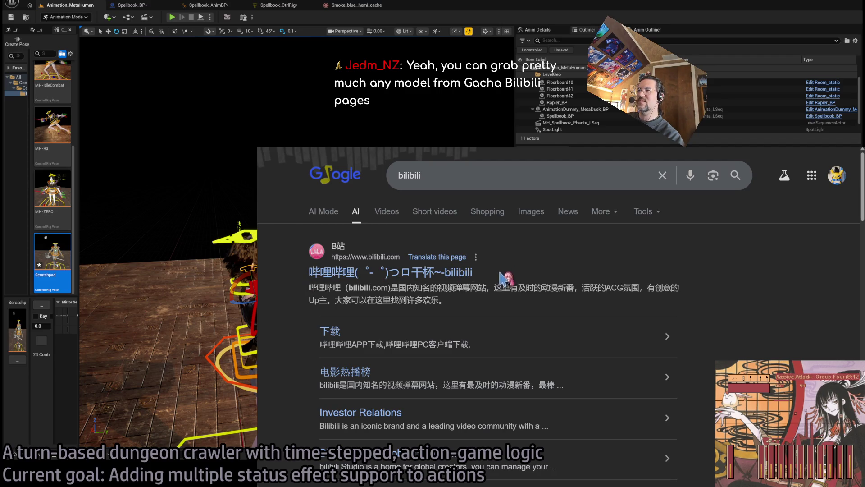
pyautogui.moveTo(501, 279); pyautogui.dragTo(356, 273)
pyautogui.moveTo(478, 274); pyautogui.dragTo(308, 273)
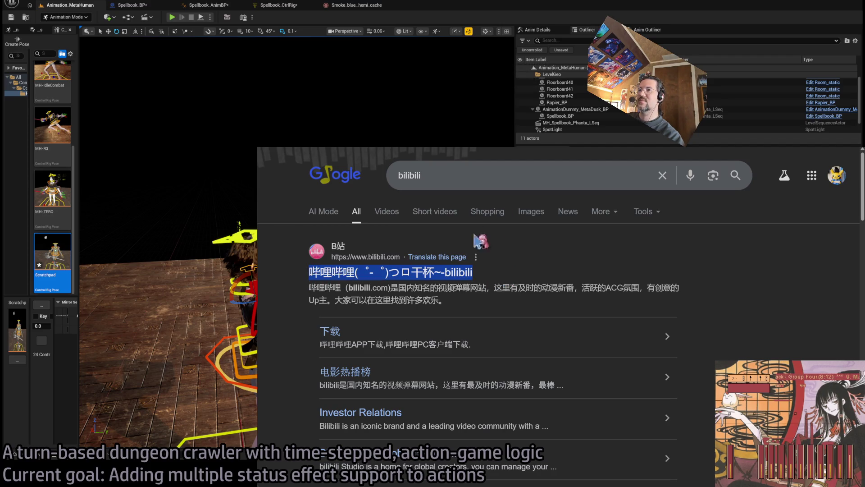
pyautogui.moveTo(309, 288); pyautogui.dragTo(340, 287)
pyautogui.hotkey('ctrl', 'c')
pyautogui.hotkey('ctrl', 'l')
# Translate 哔哩哔哩 from Chinese to 'Bilibili' in Google Translate and play both pronunciations.
pyautogui.write('tra')
pyautogui.press('Down')
pyautogui.press('Down')
pyautogui.press('Return')
pyautogui.hotkey('ctrl', 'v')
pyautogui.click(302, 223)
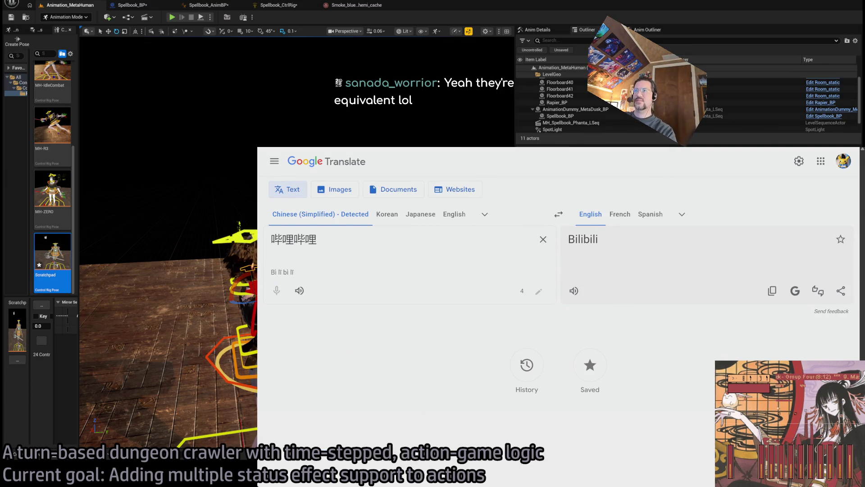
pyautogui.click(575, 290)
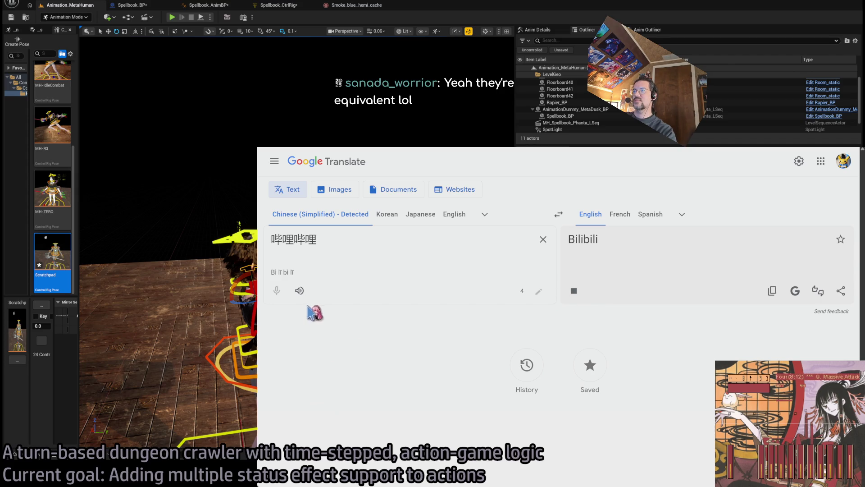
pyautogui.click(300, 292)
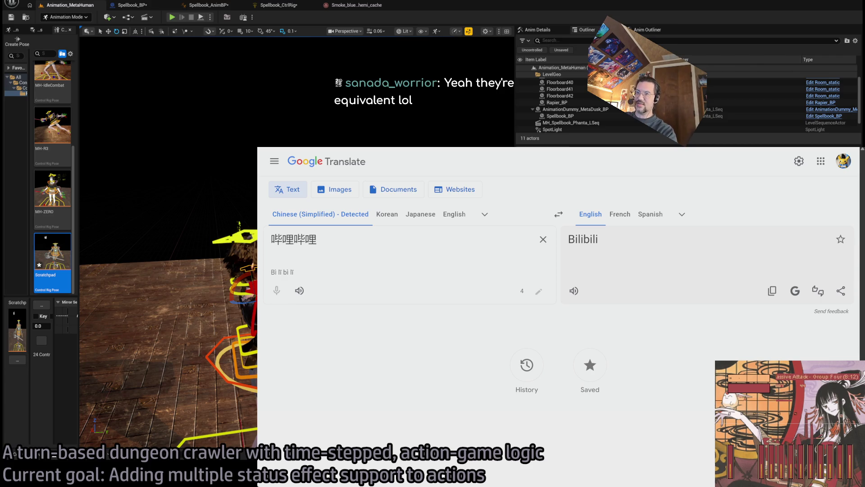
pyautogui.hotkey('ctrl', 'Tab')
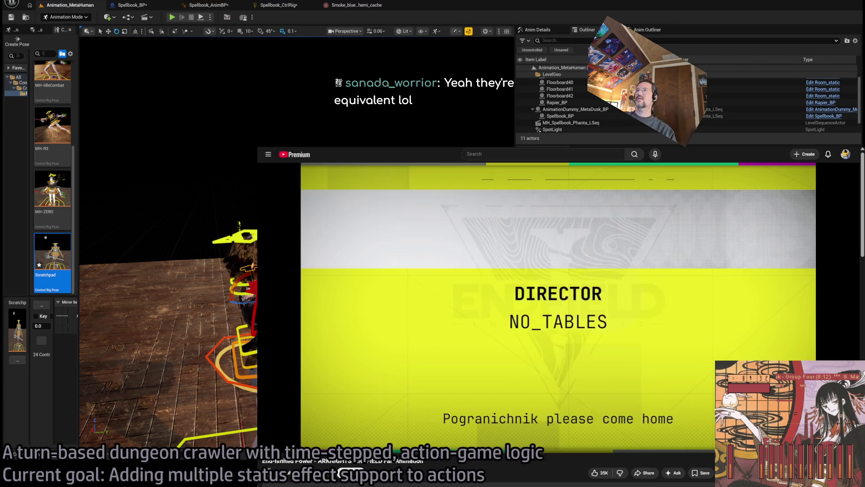
# Back in Unreal, orbit behind the character and replay the sequence from around frame 15.
pyautogui.hotkey('ctrl', 'Tab')
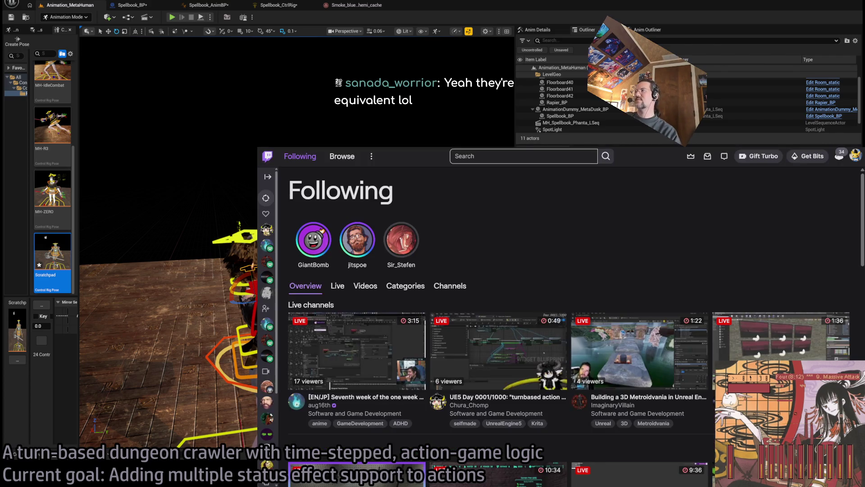
pyautogui.hotkey('alt', 'Tab')
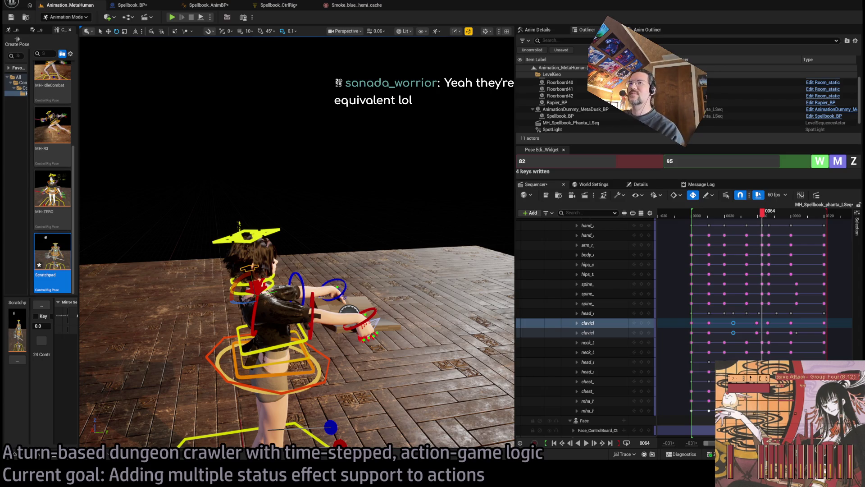
pyautogui.press('Left')
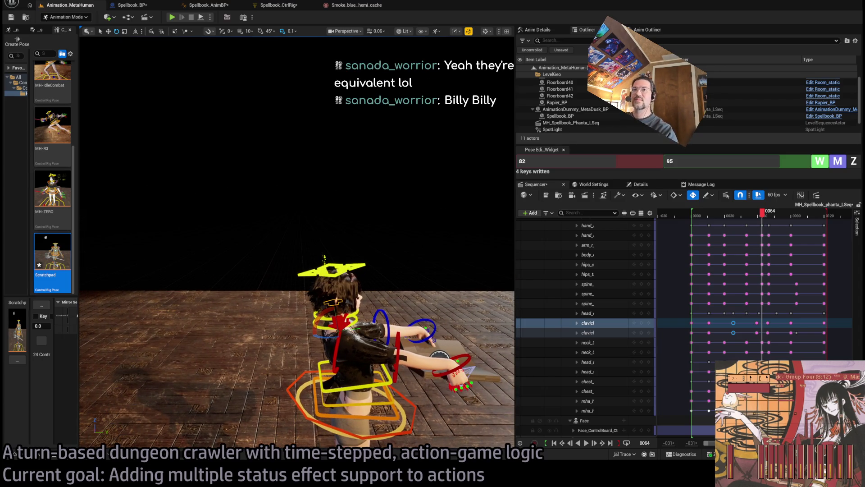
pyautogui.moveTo(298, 243)
pyautogui.mouseDown()
pyautogui.moveTo(315, 225)
pyautogui.moveTo(333, 235)
pyautogui.moveTo(316, 252)
pyautogui.moveTo(297, 234)
pyautogui.moveTo(280, 244)
pyautogui.moveTo(216, 243)
pyautogui.mouseUp()
pyautogui.moveTo(763, 212); pyautogui.dragTo(706, 220)
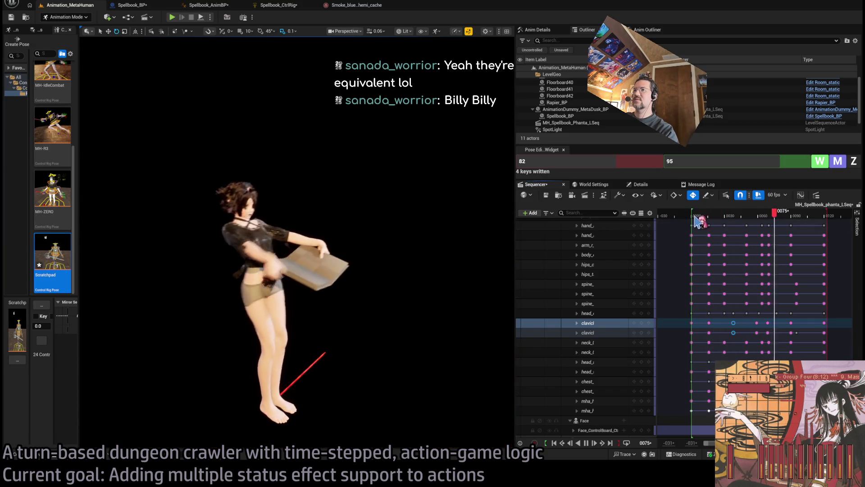
pyautogui.click(731, 220)
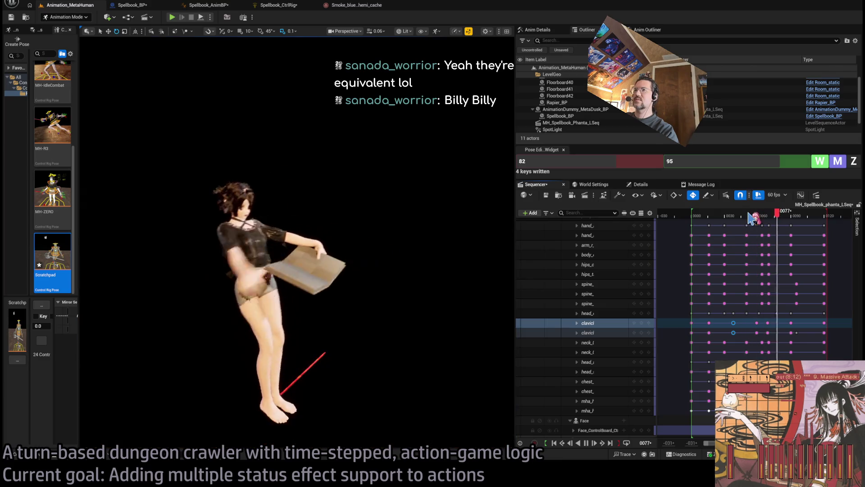
pyautogui.click(736, 220)
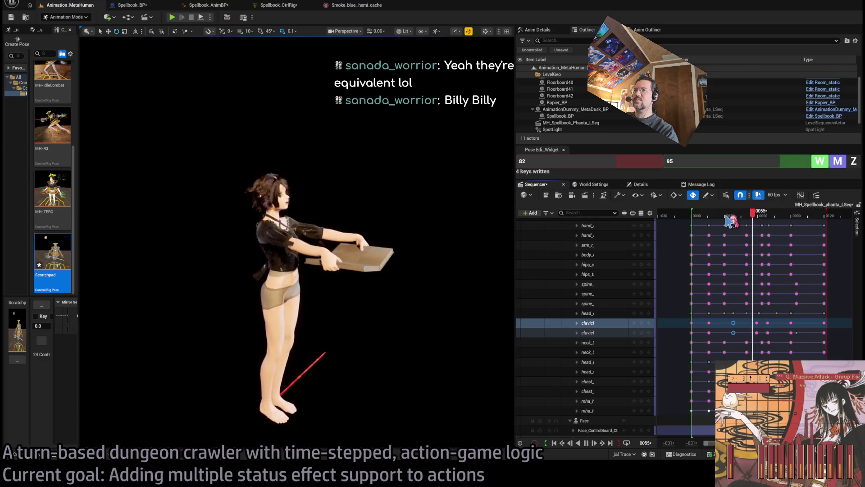
pyautogui.click(748, 221)
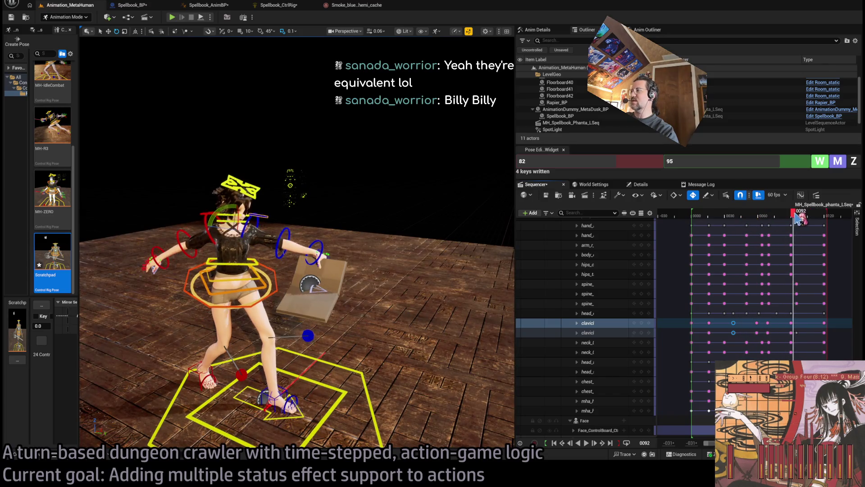
# Shift the left lower arm and hand keys slightly later than the upper arm and preview.
pyautogui.click(204, 253)
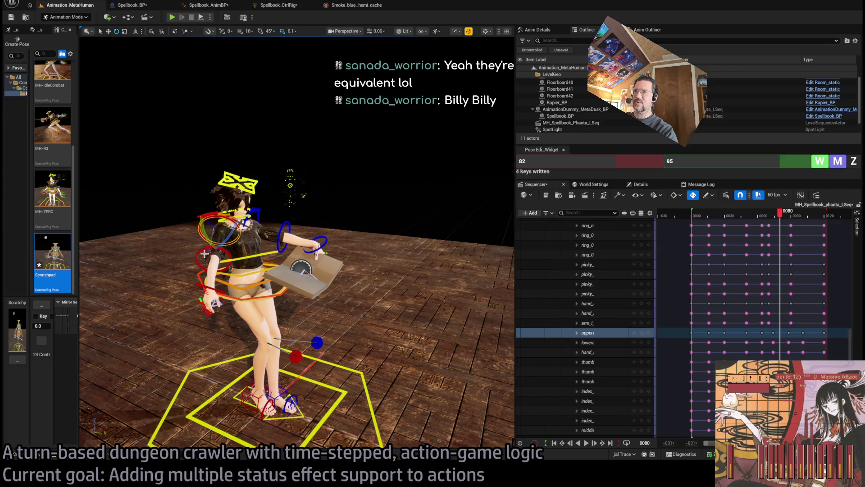
pyautogui.keyDown('ctrl'); pyautogui.click(203, 264); pyautogui.keyUp('ctrl')
pyautogui.keyDown('ctrl'); pyautogui.click(203, 286); pyautogui.keyUp('ctrl')
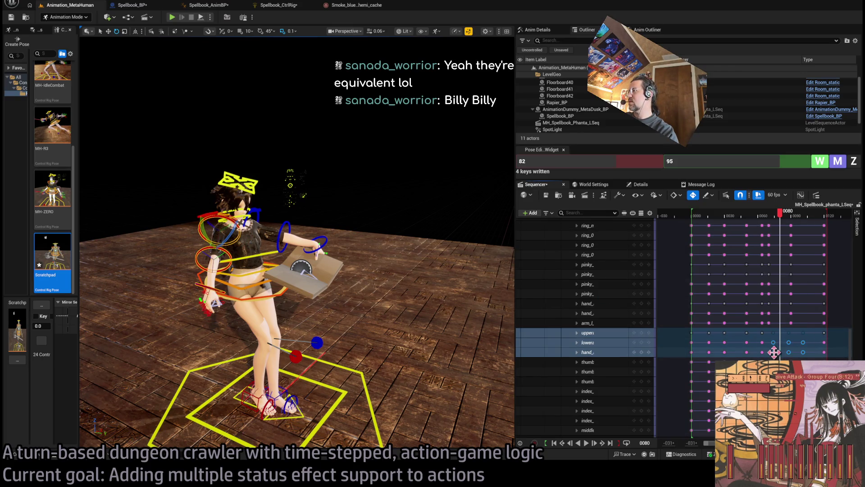
pyautogui.moveTo(774, 352); pyautogui.dragTo(779, 352)
pyautogui.press('space')
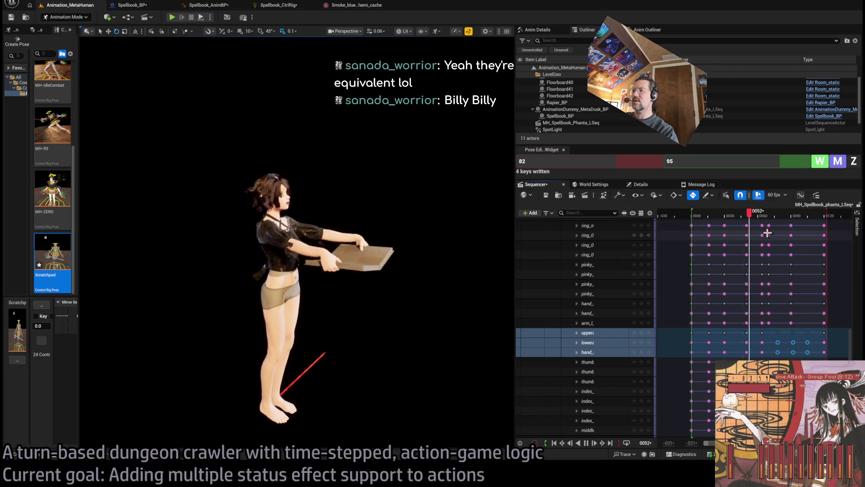
pyautogui.press('space')
# Scrub to frame 90 and select both foot controls.
pyautogui.moveTo(805, 216)
pyautogui.mouseDown()
pyautogui.moveTo(765, 215)
pyautogui.moveTo(792, 216)
pyautogui.moveTo(767, 216)
pyautogui.moveTo(779, 216)
pyautogui.mouseUp()
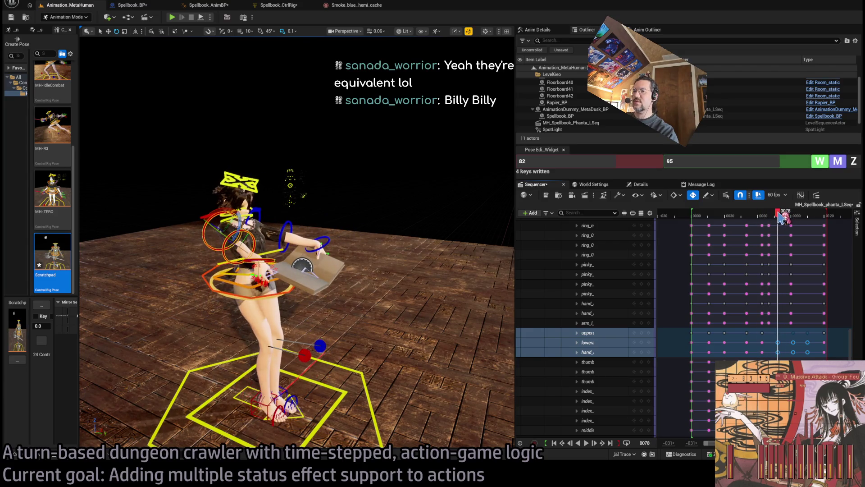
pyautogui.scroll(6, 318, 357)
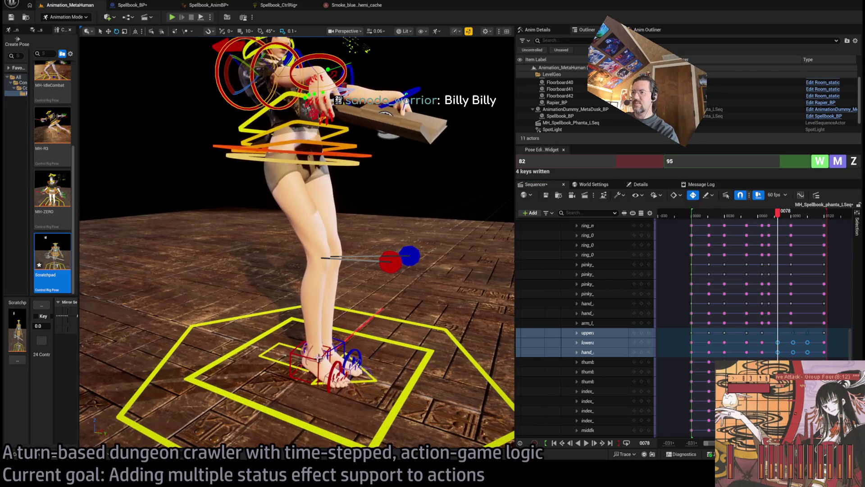
pyautogui.click(307, 355)
pyautogui.keyDown('ctrl'); pyautogui.click(307, 354); pyautogui.keyUp('ctrl')
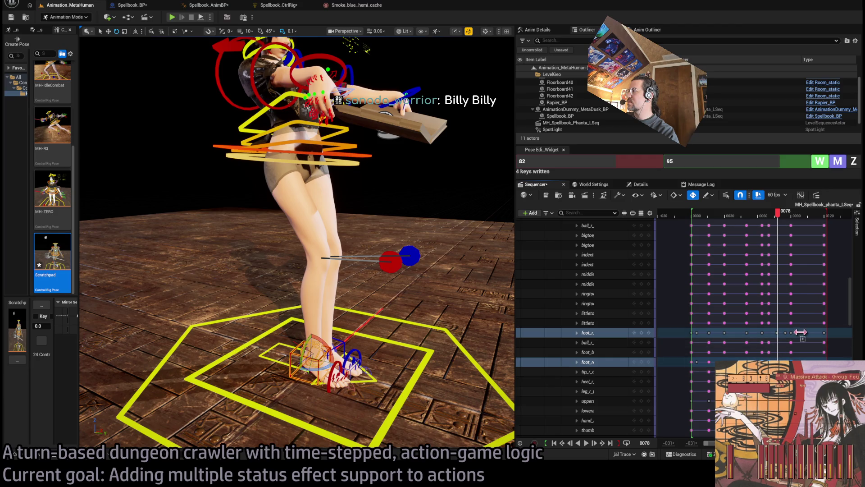
# Retime the foot_r keys near frame 78 and review playback between frames 27 and 56.
pyautogui.moveTo(774, 338)
pyautogui.mouseDown()
pyautogui.moveTo(767, 337)
pyautogui.moveTo(788, 334)
pyautogui.mouseUp()
pyautogui.press('space')
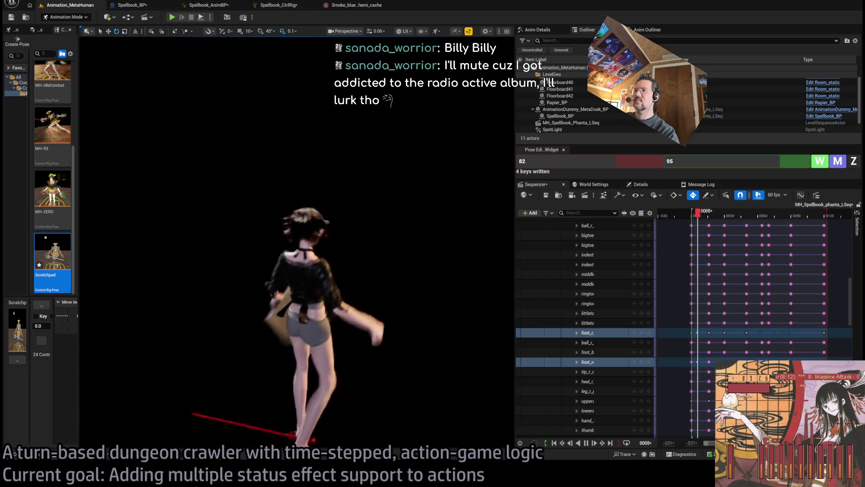
pyautogui.moveTo(732, 215)
pyautogui.mouseDown()
pyautogui.moveTo(718, 215)
pyautogui.moveTo(743, 218)
pyautogui.mouseUp()
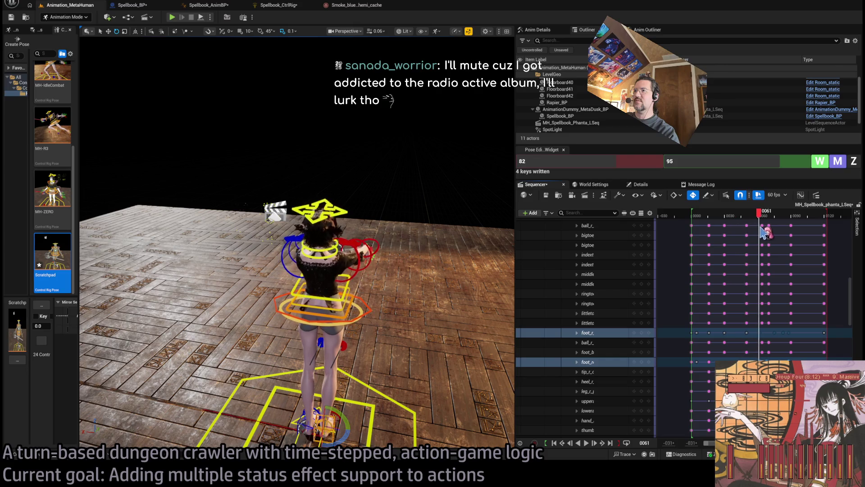
pyautogui.moveTo(761, 214); pyautogui.dragTo(770, 217)
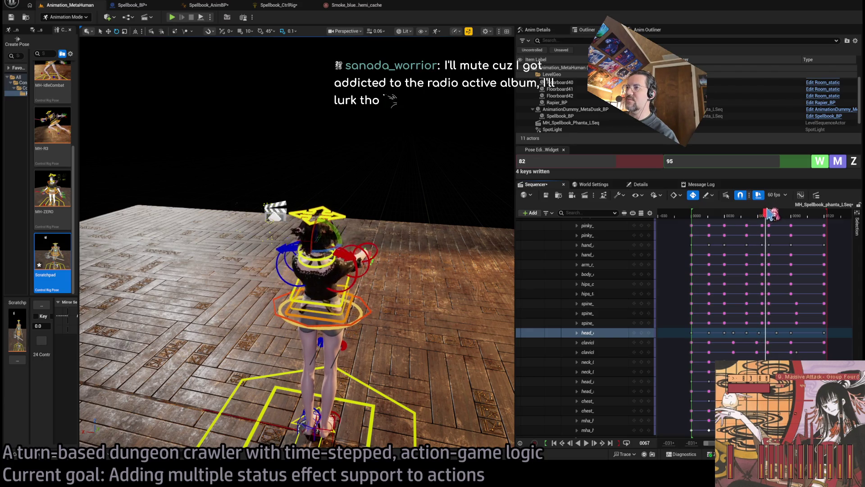
# Select the three spine controls and nudge their keys around frame 70 slightly earlier.
pyautogui.click(347, 300)
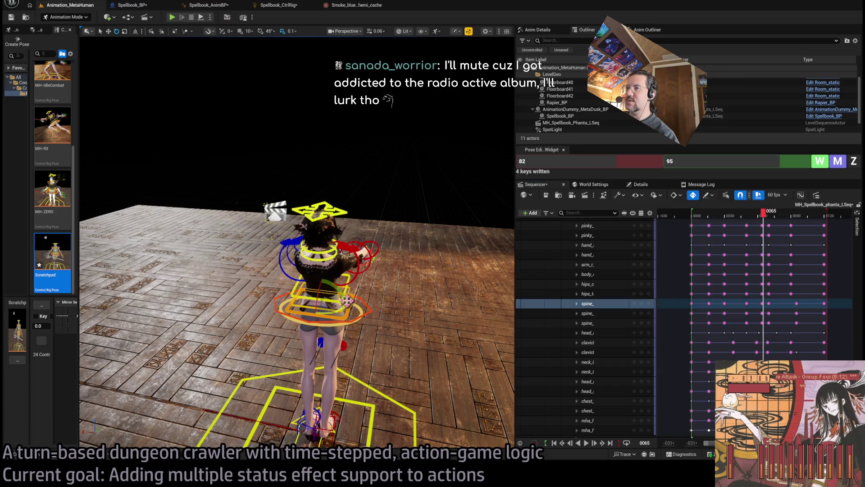
pyautogui.scroll(10, 392, 295)
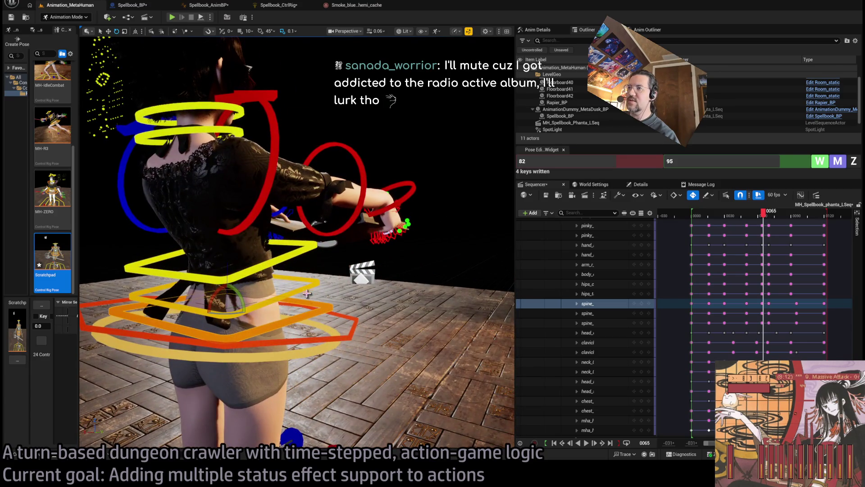
pyautogui.keyDown('ctrl'); pyautogui.click(307, 287); pyautogui.keyUp('ctrl')
pyautogui.keyDown('shift'); pyautogui.click(766, 317); pyautogui.keyUp('shift')
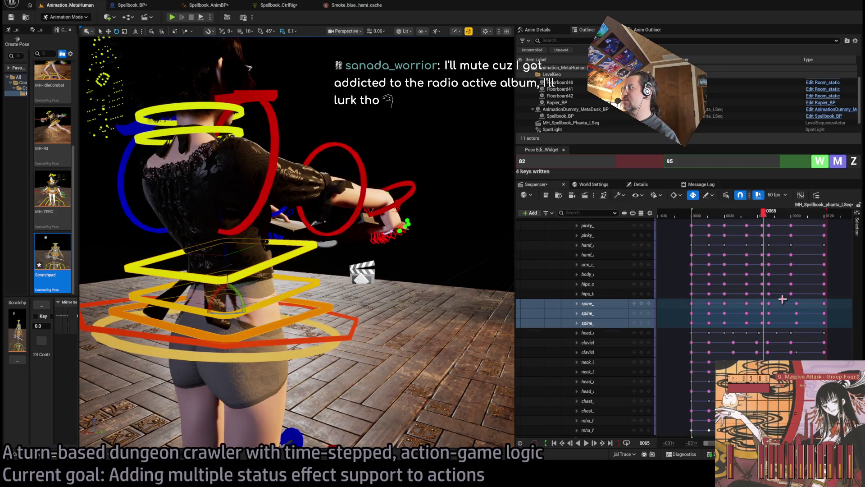
pyautogui.moveTo(763, 213)
pyautogui.mouseDown()
pyautogui.moveTo(755, 213)
pyautogui.moveTo(773, 223)
pyautogui.moveTo(766, 245)
pyautogui.mouseUp()
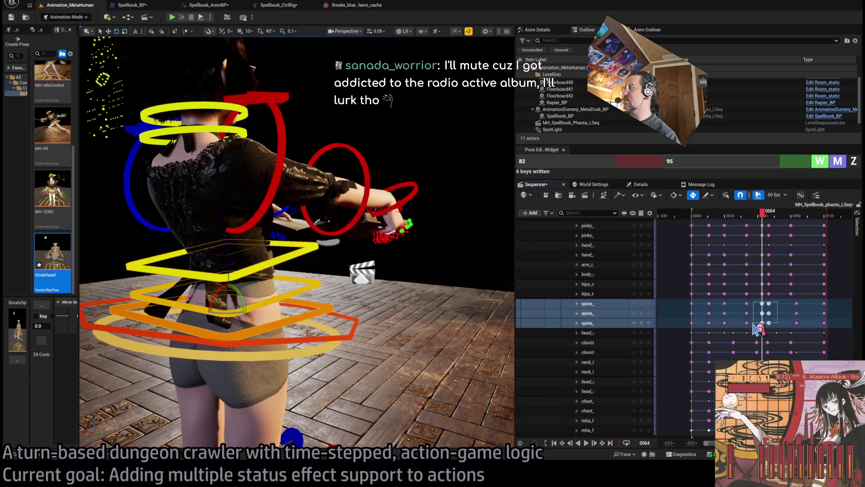
pyautogui.press('.')
pyautogui.moveTo(766, 303); pyautogui.dragTo(765, 304)
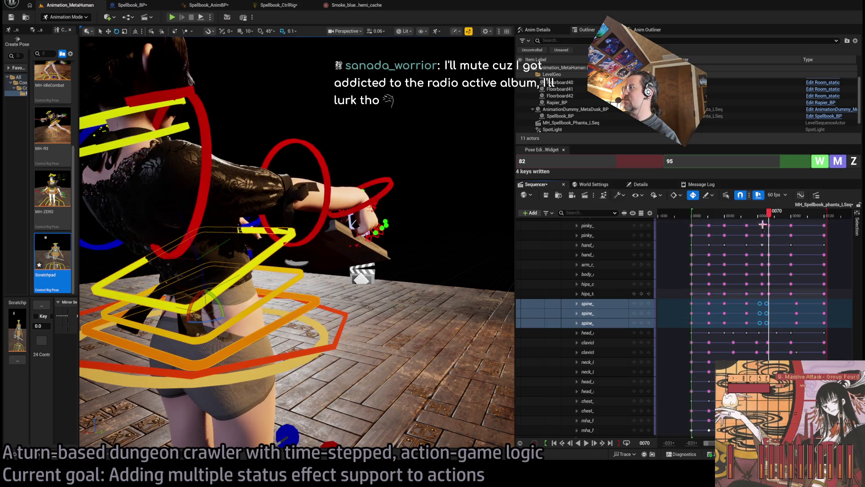
pyautogui.moveTo(773, 217); pyautogui.dragTo(742, 220)
# Move the spine keys two frames earlier (-002) and play back, stopping at frame 105.
pyautogui.press('space')
pyautogui.press('space')
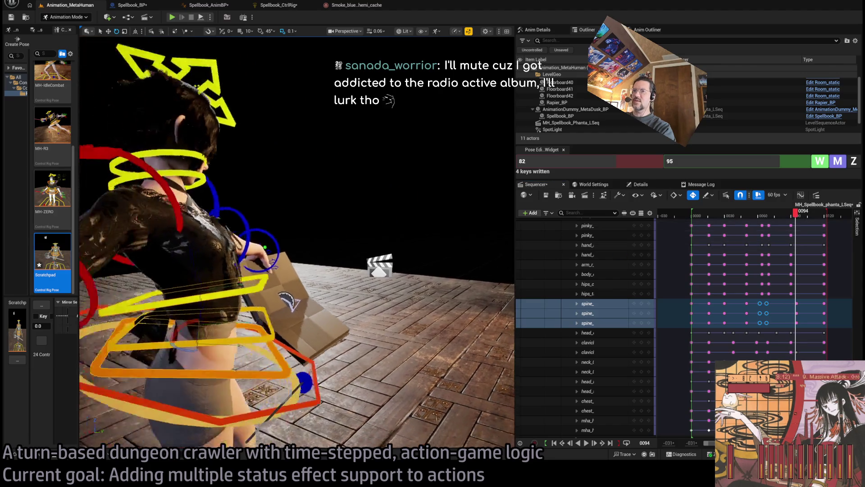
pyautogui.moveTo(795, 217)
pyautogui.mouseDown()
pyautogui.moveTo(736, 219)
pyautogui.moveTo(767, 220)
pyautogui.mouseUp()
pyautogui.press('space')
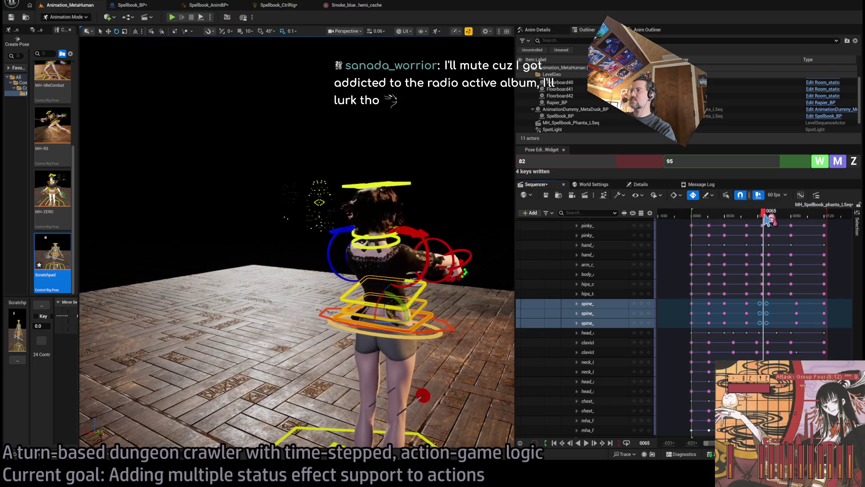
pyautogui.moveTo(767, 302); pyautogui.dragTo(764, 303)
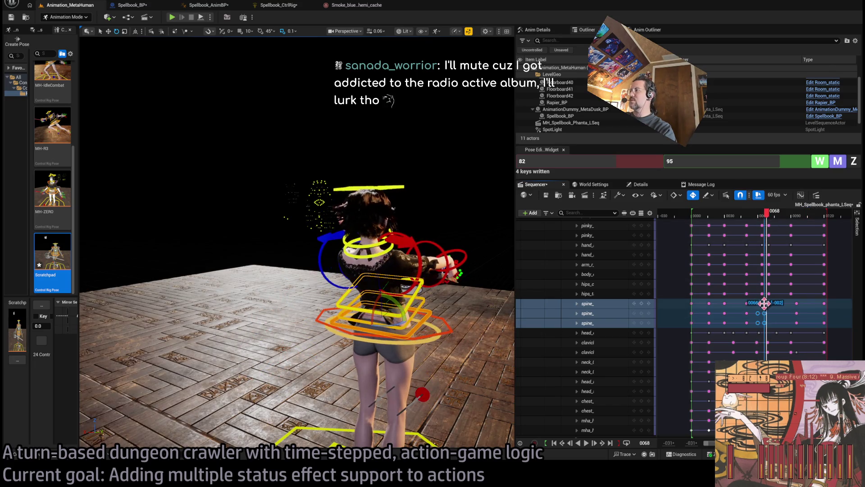
pyautogui.press('space')
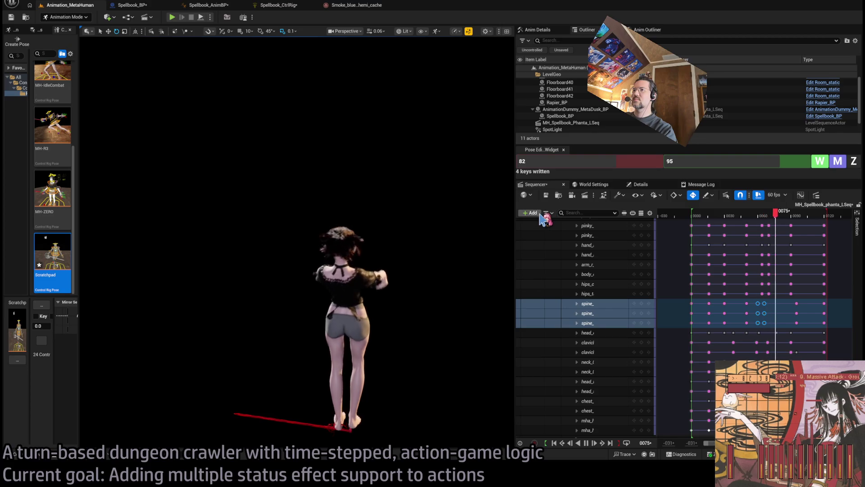
pyautogui.click(808, 213)
pyautogui.click(360, 239)
pyautogui.moveTo(360, 239)
pyautogui.mouseDown()
pyautogui.moveTo(311, 245)
pyautogui.moveTo(311, 347)
pyautogui.moveTo(294, 411)
pyautogui.mouseUp()
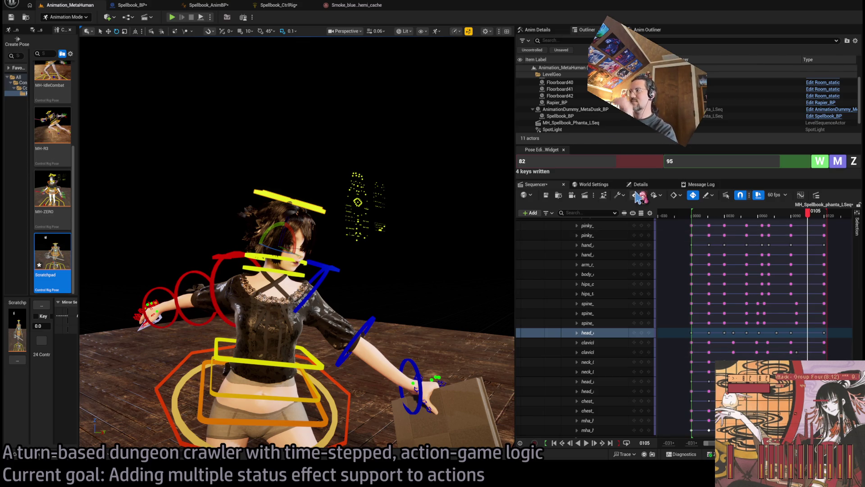
pyautogui.moveTo(808, 220); pyautogui.dragTo(750, 221)
pyautogui.press('space')
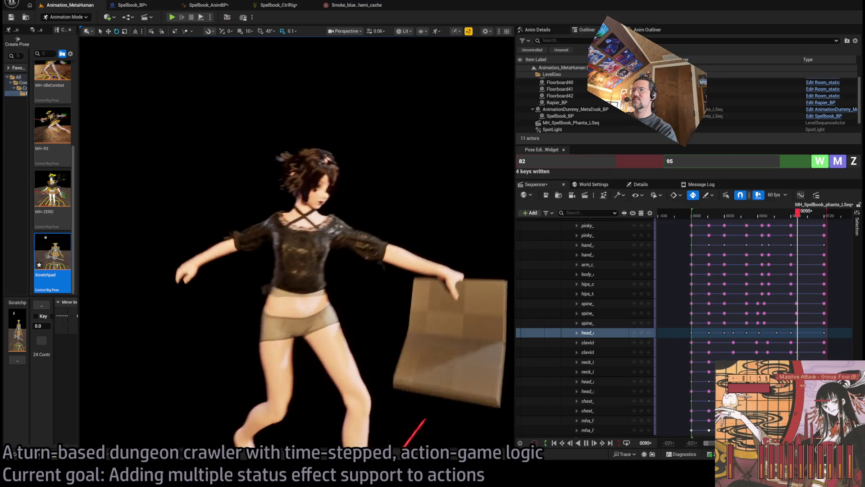
pyautogui.moveTo(795, 222)
pyautogui.mouseDown()
pyautogui.moveTo(755, 221)
pyautogui.moveTo(776, 218)
pyautogui.mouseUp()
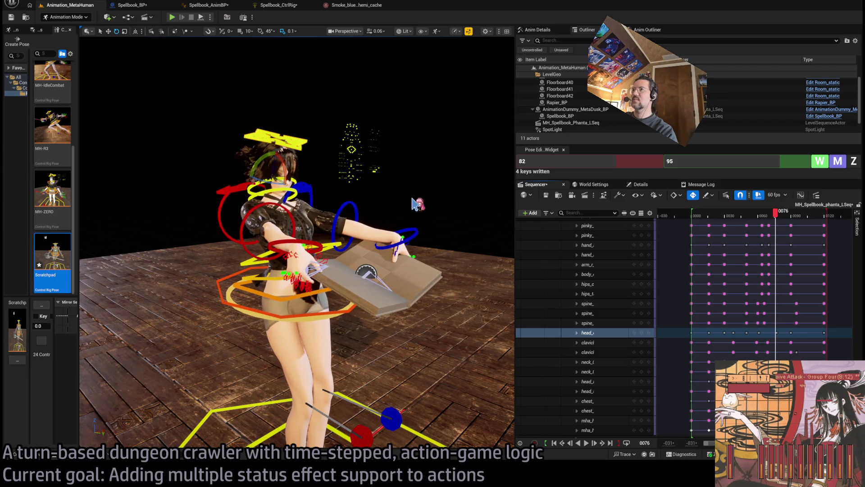
pyautogui.click(781, 218)
pyautogui.press('f')
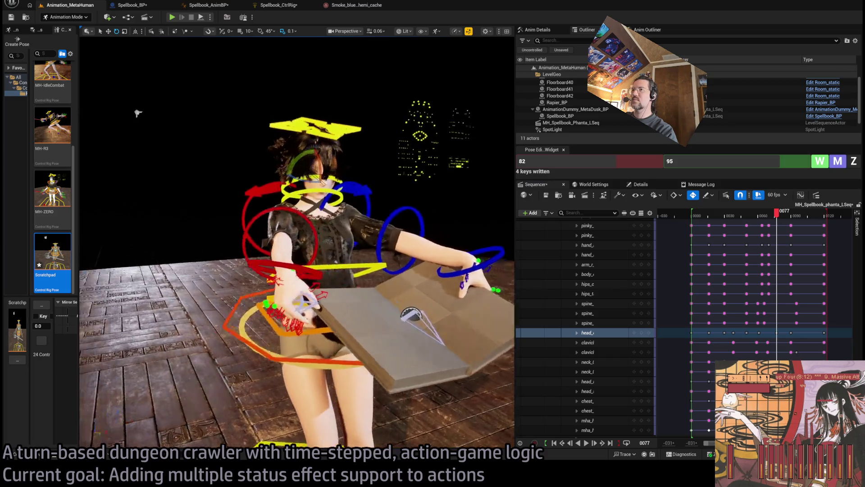
pyautogui.moveTo(169, 92); pyautogui.dragTo(341, 176)
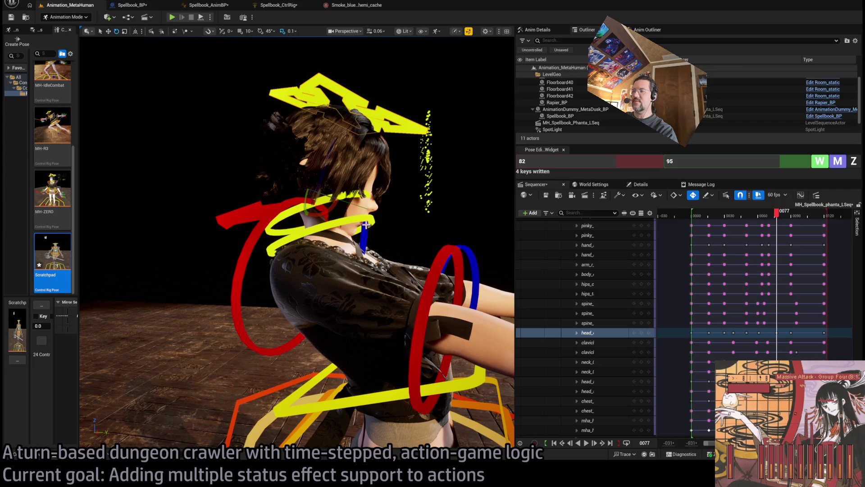
pyautogui.click(333, 228)
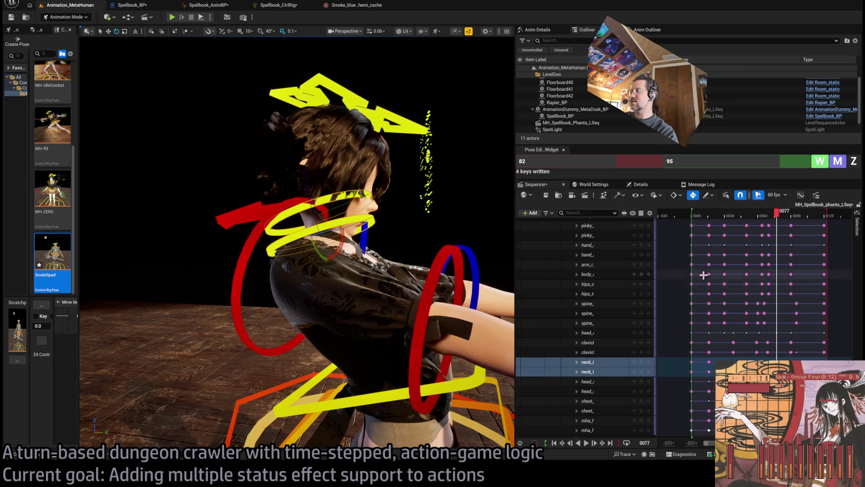
# Tilt the head forward at the neck around frame 68, checking the motion through frame 82.
pyautogui.moveTo(341, 241); pyautogui.dragTo(346, 208)
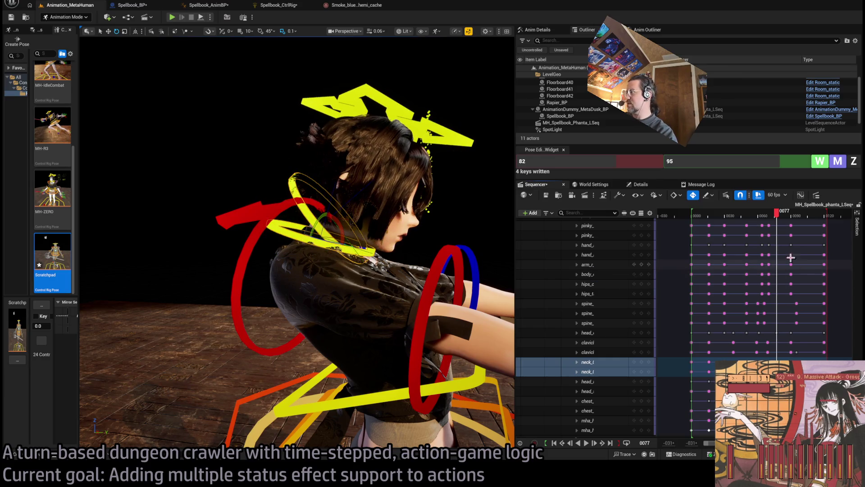
pyautogui.click(768, 231)
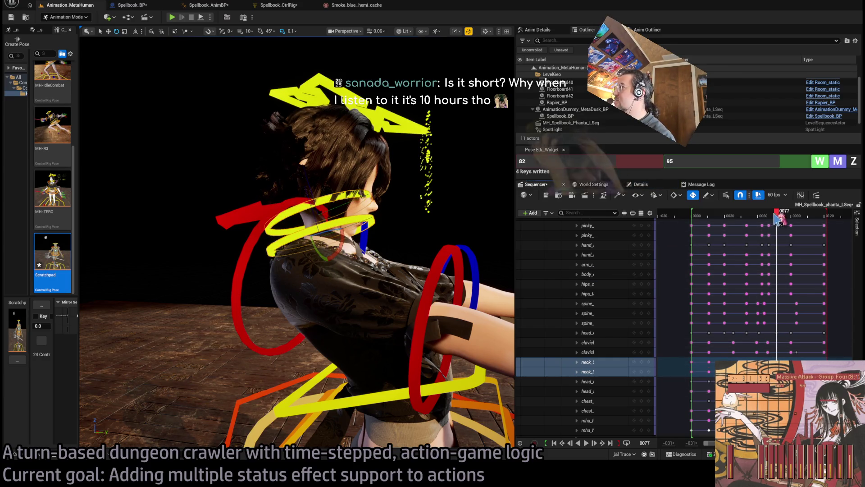
pyautogui.click(768, 216)
pyautogui.moveTo(772, 219); pyautogui.dragTo(783, 218)
pyautogui.moveTo(339, 237); pyautogui.dragTo(331, 255)
pyautogui.moveTo(783, 216)
pyautogui.mouseDown()
pyautogui.moveTo(790, 216)
pyautogui.moveTo(744, 217)
pyautogui.moveTo(816, 216)
pyautogui.moveTo(795, 221)
pyautogui.mouseUp()
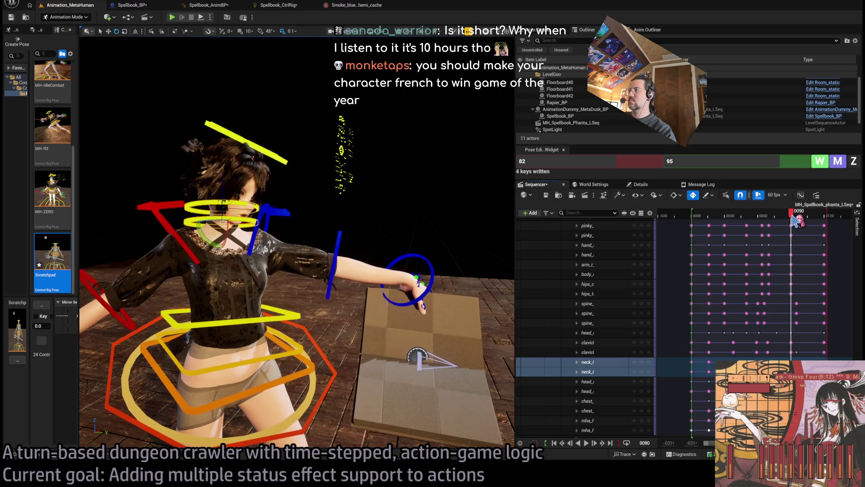
# Select both neck controls and compare the pose around frame 90 from the front.
pyautogui.click(279, 159)
pyautogui.press('f')
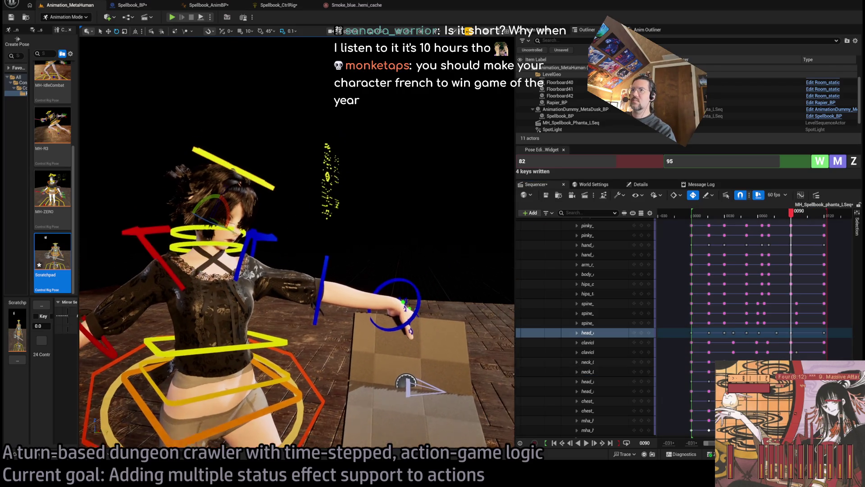
pyautogui.click(259, 238)
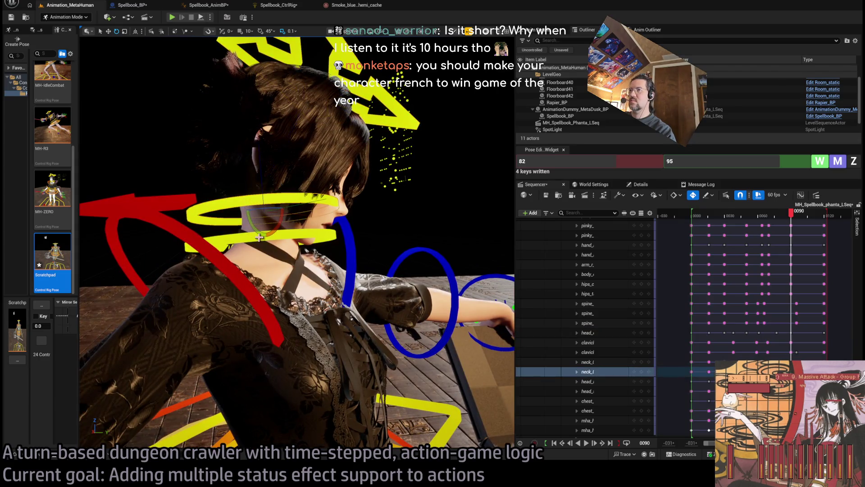
pyautogui.keyDown('ctrl'); pyautogui.click(255, 245); pyautogui.keyUp('ctrl')
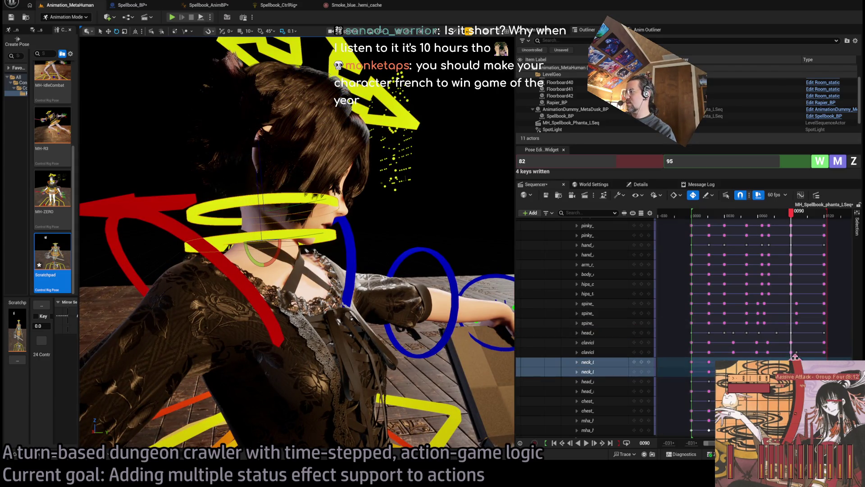
pyautogui.moveTo(791, 212)
pyautogui.mouseDown()
pyautogui.moveTo(766, 213)
pyautogui.moveTo(827, 215)
pyautogui.moveTo(815, 213)
pyautogui.mouseUp()
pyautogui.moveTo(181, 122); pyautogui.dragTo(81, 122)
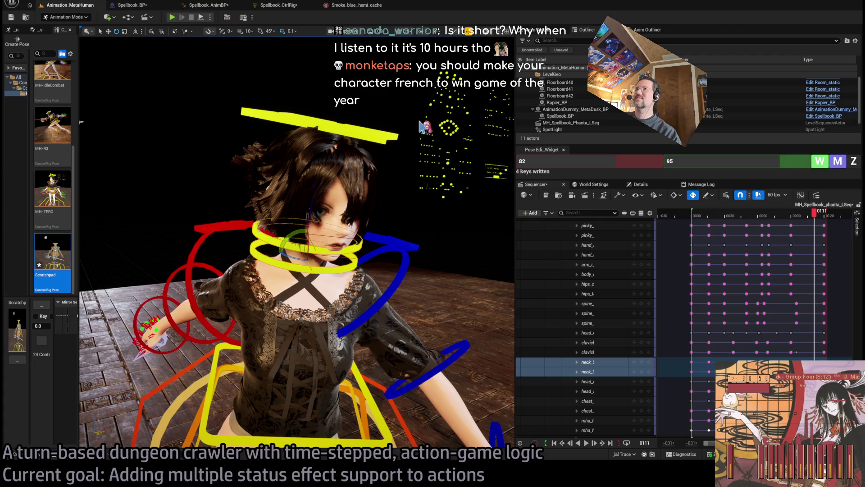
# Review the full-body motion back to frame 77 and select only the lower neck track.
pyautogui.press('f')
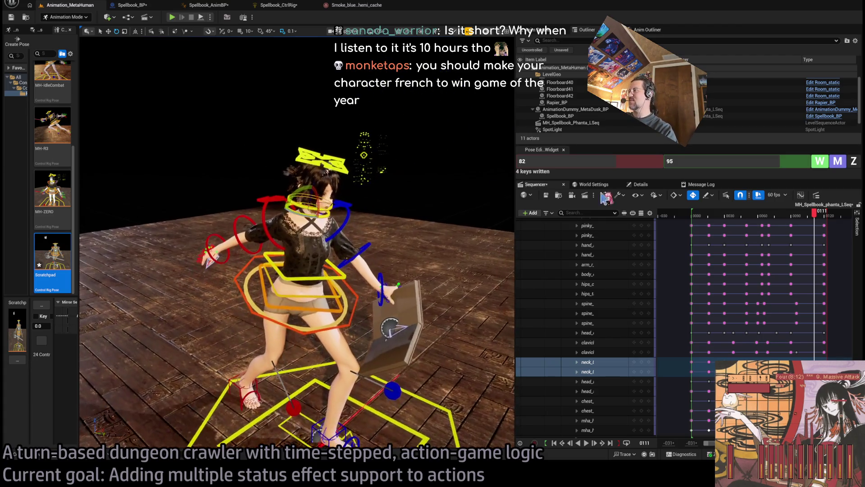
pyautogui.moveTo(818, 212); pyautogui.dragTo(788, 219)
pyautogui.moveTo(755, 225)
pyautogui.mouseDown()
pyautogui.moveTo(805, 226)
pyautogui.moveTo(755, 227)
pyautogui.moveTo(776, 225)
pyautogui.mouseUp()
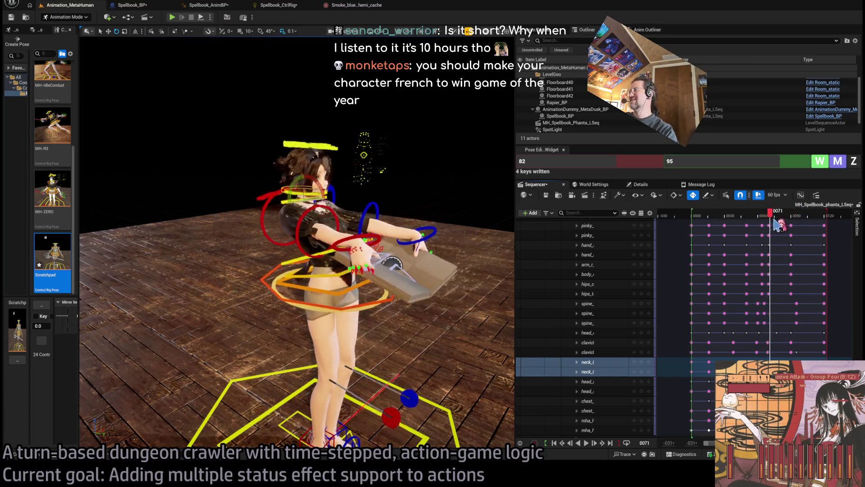
pyautogui.moveTo(406, 205); pyautogui.dragTo(421, 199)
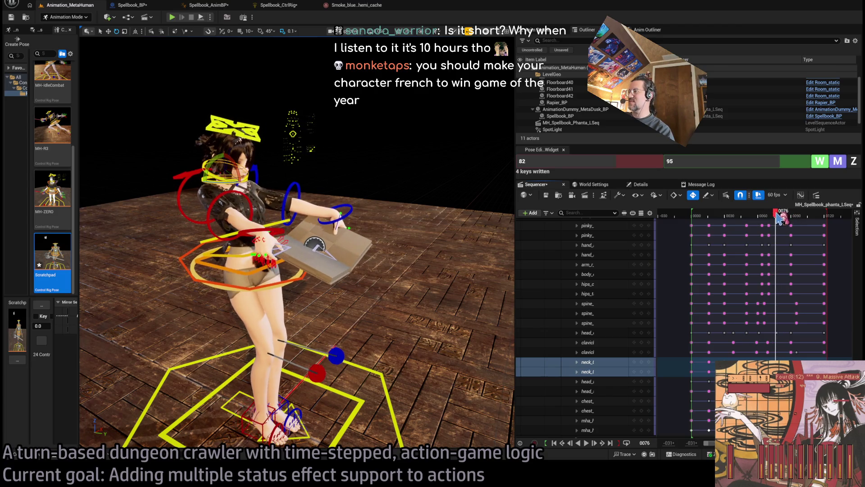
pyautogui.click(642, 369)
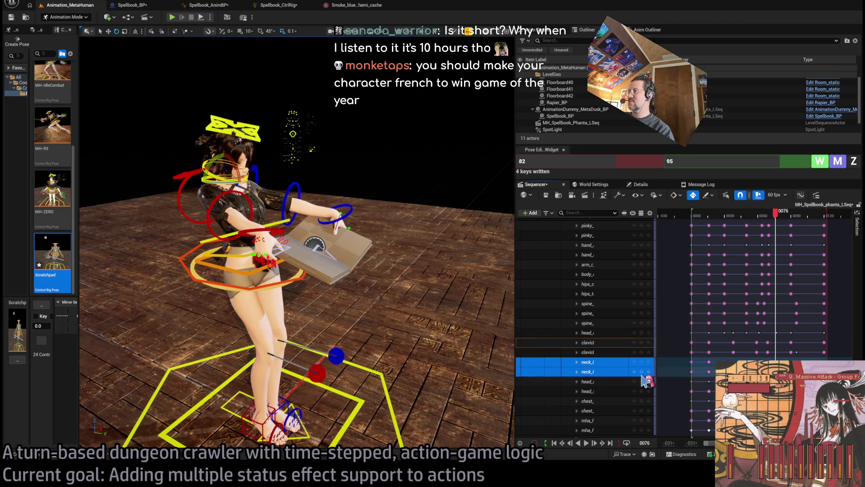
pyautogui.click(642, 372)
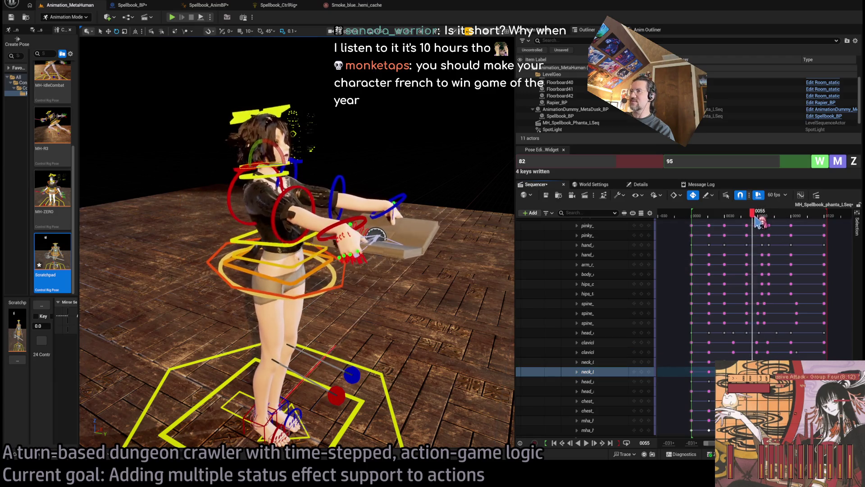